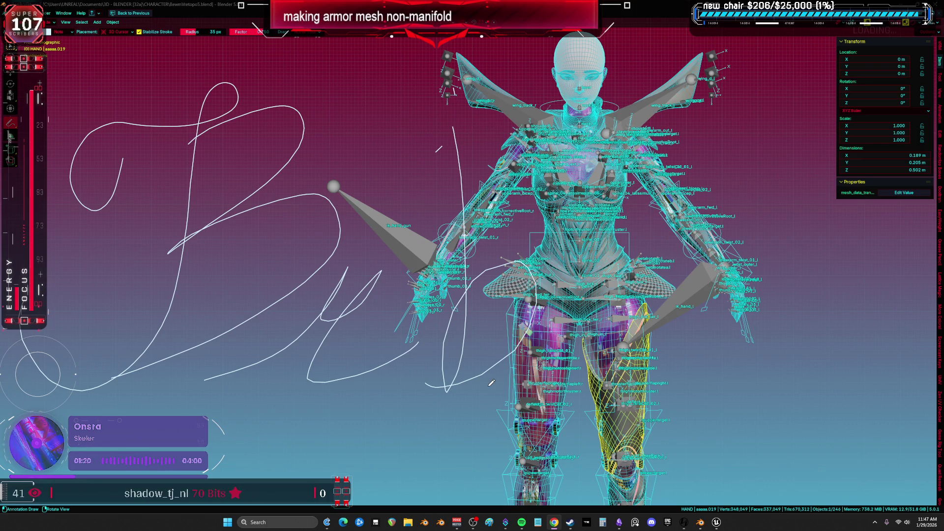
# Step: Erase the annotation scribbles and zoom in on the thighs and knees
pyautogui.moveTo(310, 379)
pyautogui.mouseDown(button='right')
pyautogui.moveTo(455, 383)
pyautogui.moveTo(172, 364)
pyautogui.moveTo(305, 335)
pyautogui.moveTo(382, 292)
pyautogui.moveTo(479, 211)
pyautogui.moveTo(227, 195)
pyautogui.moveTo(82, 148)
pyautogui.moveTo(506, 55)
pyautogui.moveTo(533, 132)
pyautogui.mouseUp(button='right')
pyautogui.scroll(6, 547, 337)
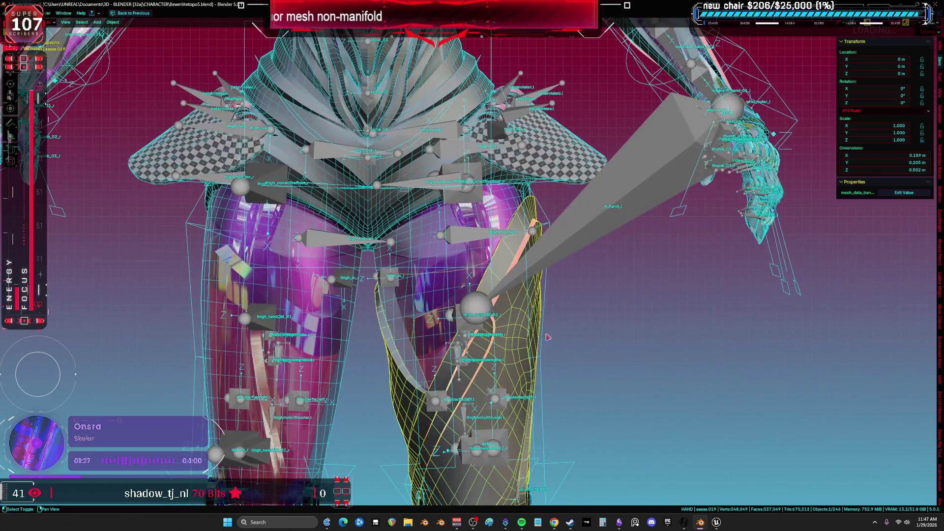
pyautogui.keyDown('shift'); pyautogui.moveTo(547, 337); pyautogui.dragTo(519, 163, button='middle'); pyautogui.keyUp('shift')
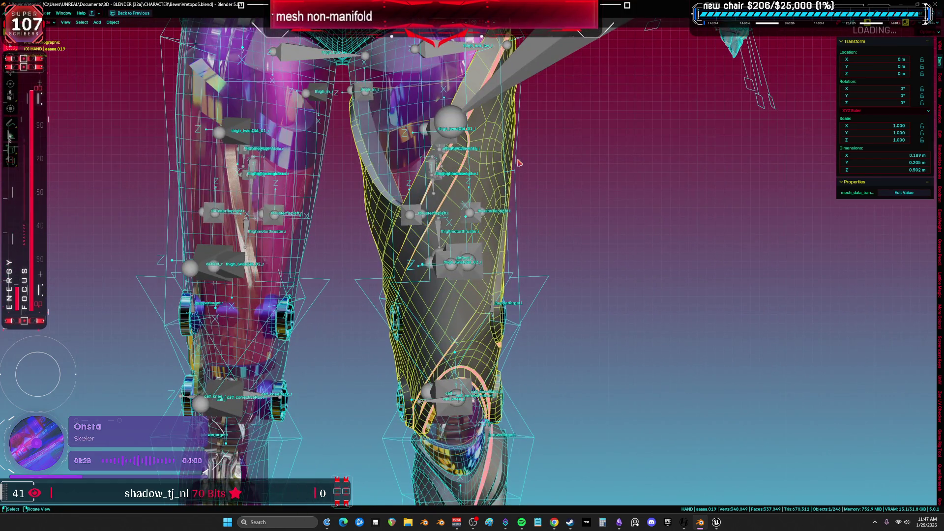
# Step: Isolate the thigh armor in local view and edit its mesh from below in vertex select mode
pyautogui.press('KP_Divide')
pyautogui.press('Tab')
pyautogui.scroll(4, 615, 261)
pyautogui.moveTo(616, 261)
pyautogui.mouseDown(button='middle')
pyautogui.moveTo(546, 344)
pyautogui.moveTo(391, 297)
pyautogui.moveTo(530, 328)
pyautogui.moveTo(508, 301)
pyautogui.moveTo(453, 288)
pyautogui.moveTo(411, 320)
pyautogui.moveTo(448, 255)
pyautogui.moveTo(462, 260)
pyautogui.moveTo(470, 298)
pyautogui.moveTo(493, 291)
pyautogui.moveTo(385, 256)
pyautogui.mouseUp(button='middle')
pyautogui.press('1')
# Step: Move a vertex near the inner top edge up and to the right
pyautogui.click(397, 266)
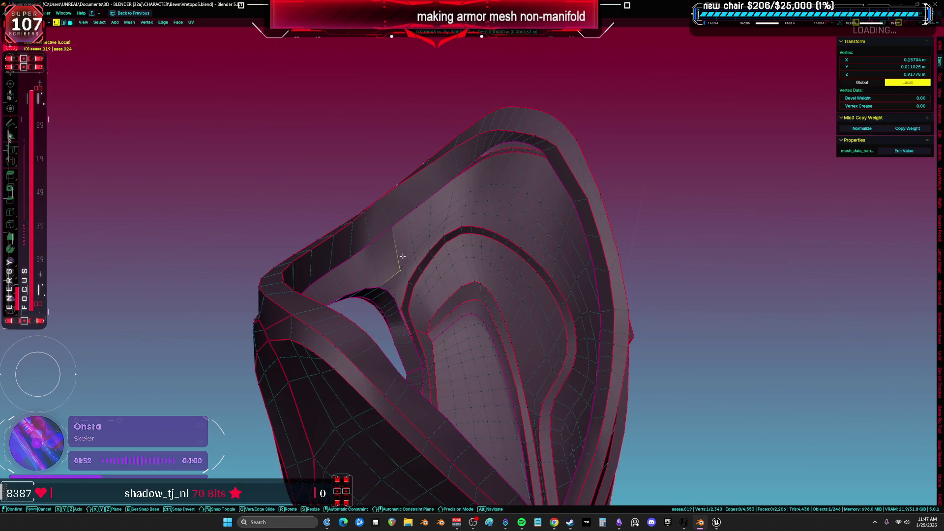
pyautogui.moveTo(394, 221); pyautogui.dragTo(423, 212, button='middle')
pyautogui.press('v')
pyautogui.click(464, 186)
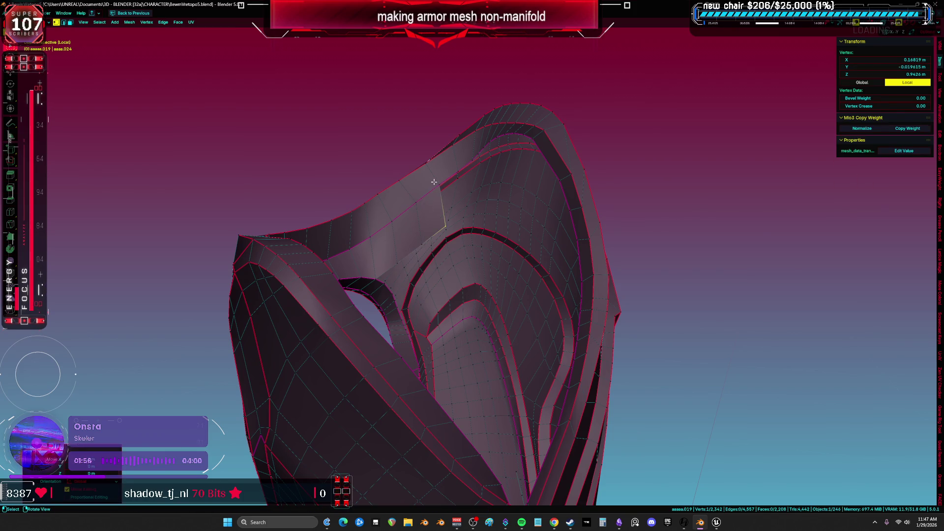
# Step: Slide a rim vertex along its edge into a new position
pyautogui.press('a')
pyautogui.moveTo(463, 174); pyautogui.dragTo(425, 284, button='middle')
pyautogui.moveTo(384, 307); pyautogui.dragTo(457, 255, button='middle')
pyautogui.press('g')
pyautogui.press('Escape')
pyautogui.click(482, 203)
pyautogui.press('g')
pyautogui.press('g')
pyautogui.click(487, 231)
# Step: Slide the vertex near the rim corner along its edge
pyautogui.click(455, 257)
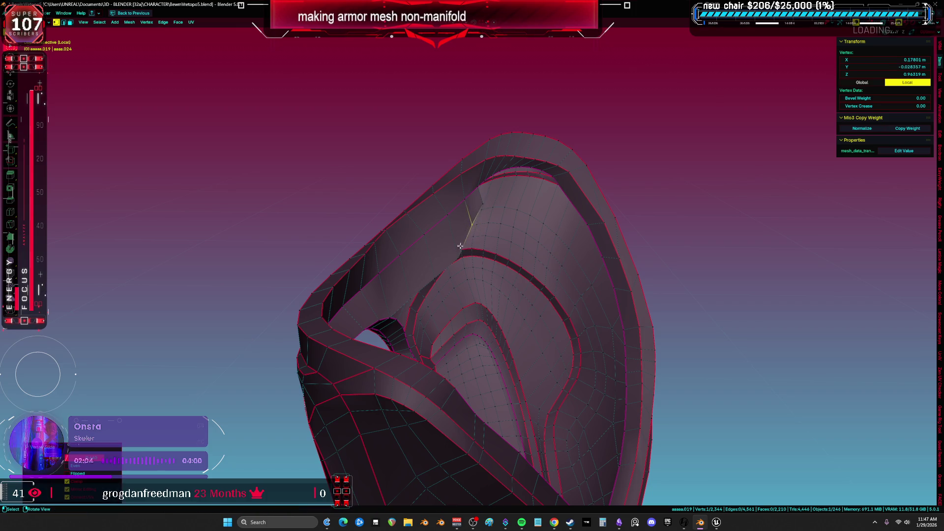
pyautogui.press('g')
pyautogui.press('g')
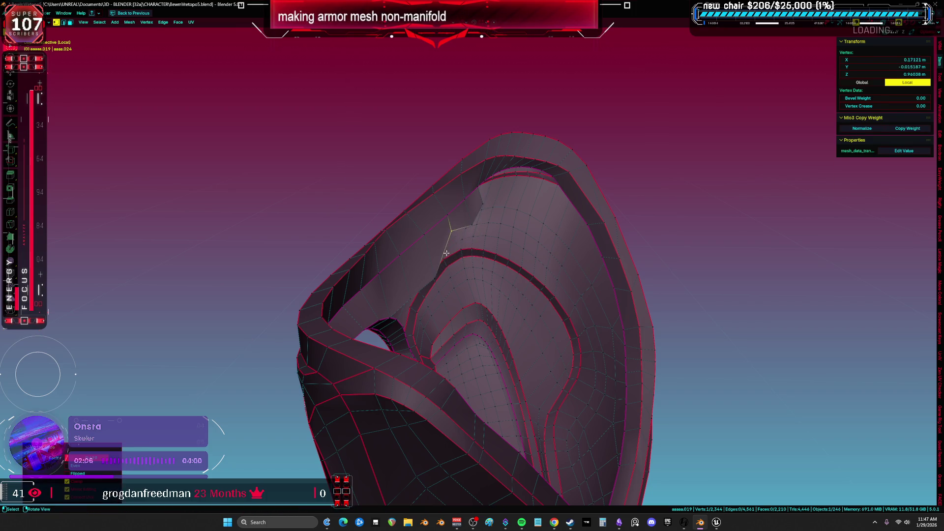
pyautogui.press('Escape')
pyautogui.press('a')
pyautogui.hotkey('alt', 'a')
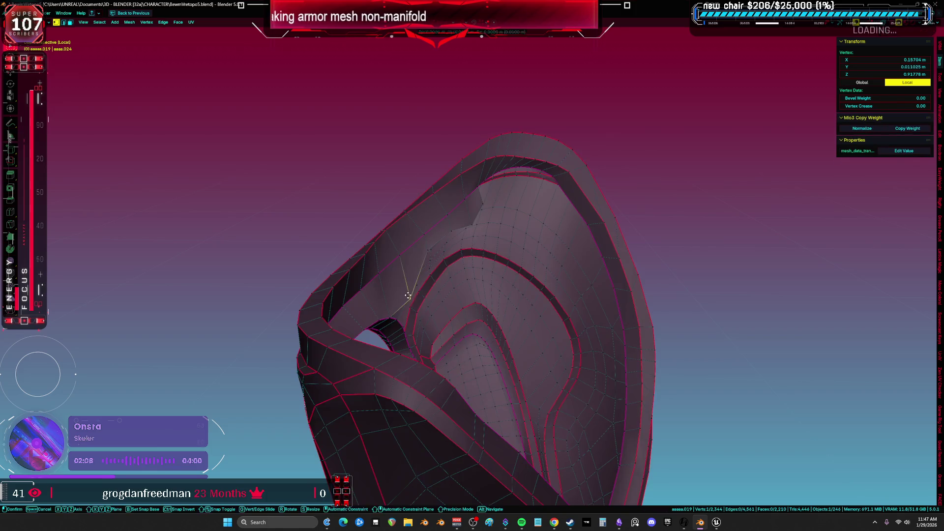
pyautogui.press('a')
pyautogui.hotkey('alt', 'a')
# Step: Add two vertices connected to the top rim, forming a new face
pyautogui.moveTo(469, 211)
pyautogui.mouseDown(button='middle')
pyautogui.moveTo(480, 193)
pyautogui.moveTo(494, 195)
pyautogui.moveTo(490, 185)
pyautogui.mouseUp(button='middle')
pyautogui.press('a')
pyautogui.click(490, 186)
pyautogui.keyDown('ctrl'); pyautogui.click(490, 190); pyautogui.keyUp('ctrl')
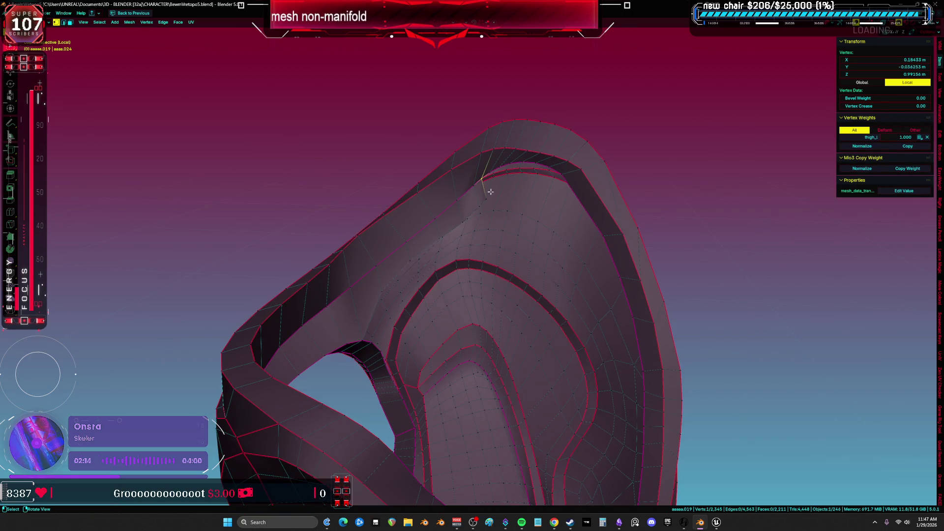
pyautogui.keyDown('ctrl'); pyautogui.click(492, 180); pyautogui.keyUp('ctrl')
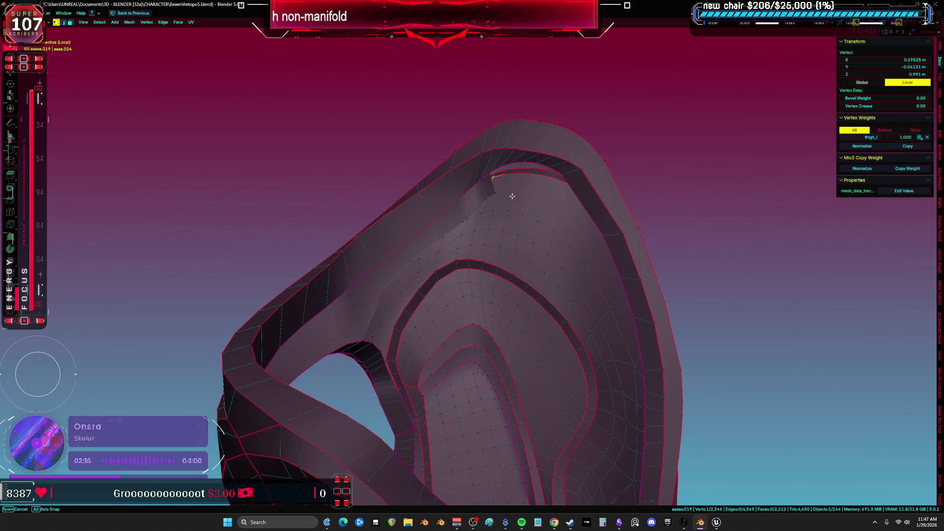
pyautogui.moveTo(496, 186); pyautogui.dragTo(501, 172, button='middle')
# Step: Extrude the seven-vertex rim stretch across the gap and merge the stray vertex into its neighbour
pyautogui.keyDown('ctrl'); pyautogui.click(570, 167); pyautogui.keyUp('ctrl')
pyautogui.press('e')
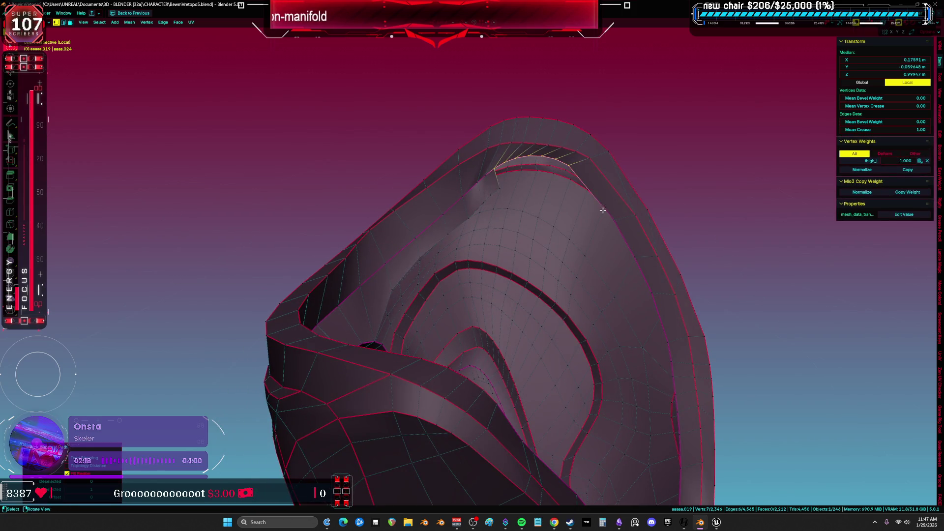
pyautogui.click(615, 245)
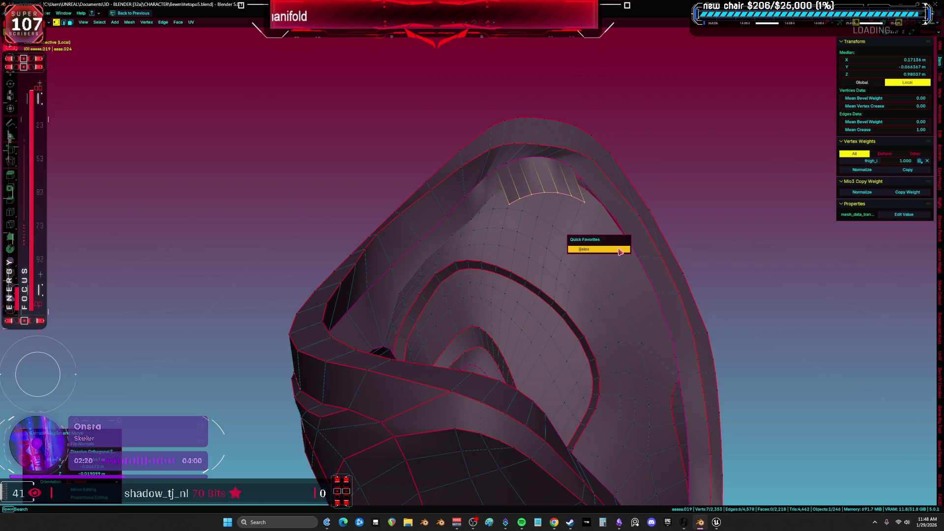
pyautogui.scroll(2, 537, 225)
pyautogui.click(496, 194)
pyautogui.keyDown('shift'); pyautogui.click(517, 190); pyautogui.keyUp('shift')
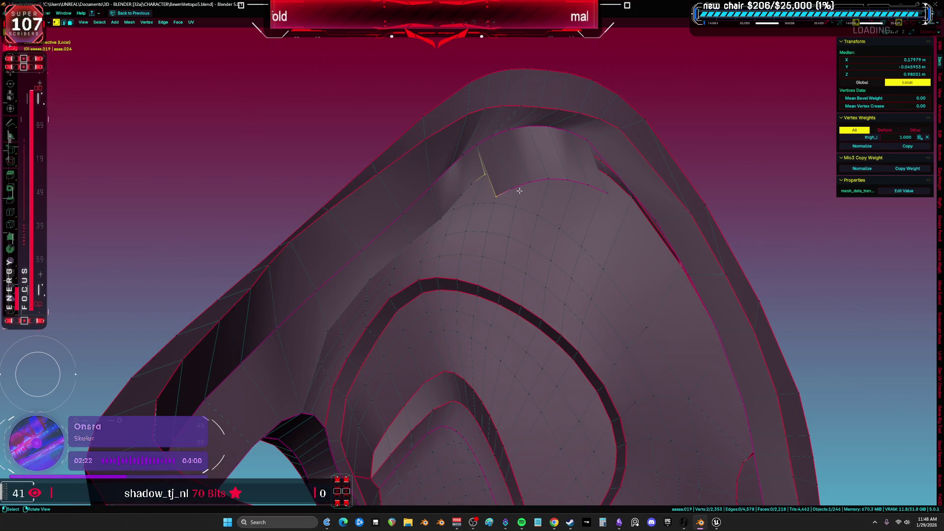
pyautogui.press('m')
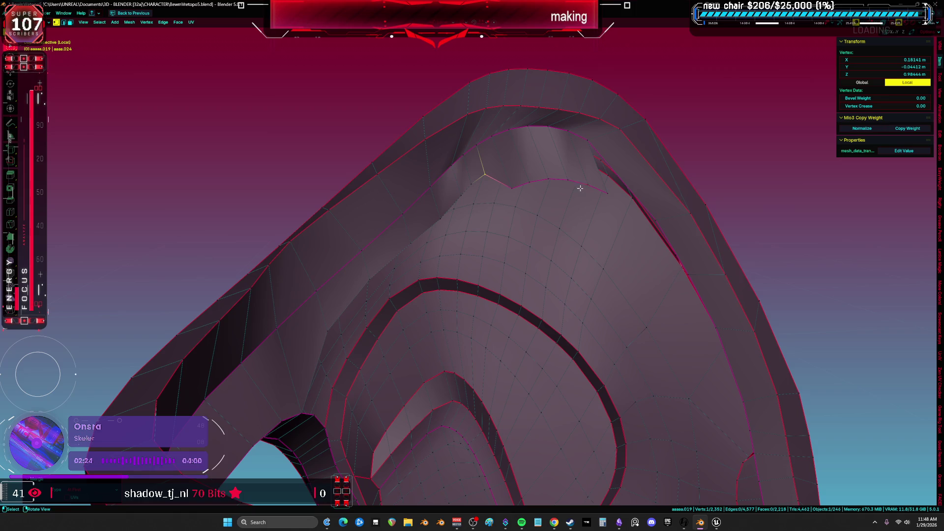
# Step: Select the rim edge path, minus one vertex, and rotate it upward
pyautogui.keyDown('ctrl'); pyautogui.click(608, 193); pyautogui.keyUp('ctrl')
pyautogui.keyDown('ctrl'); pyautogui.click(504, 174); pyautogui.keyUp('ctrl')
pyautogui.press('r')
pyautogui.click(692, 225)
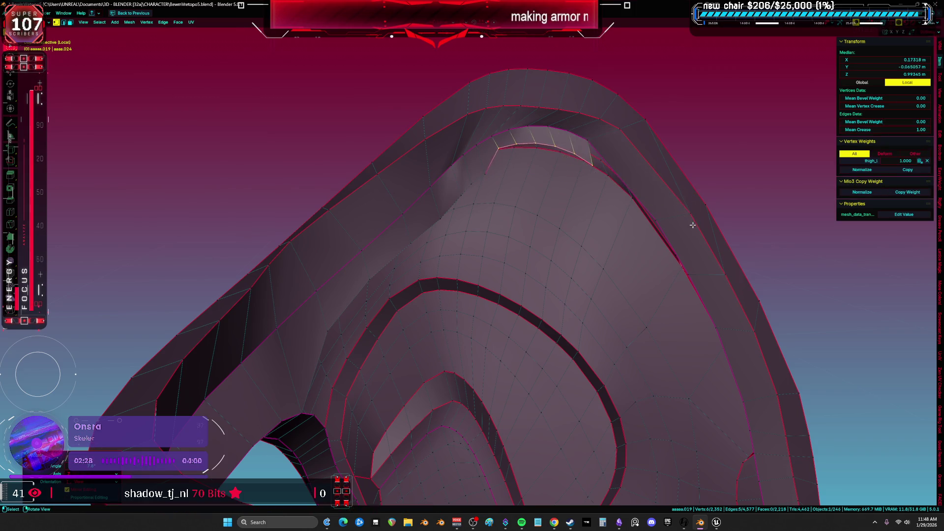
pyautogui.press('a')
pyautogui.moveTo(683, 231)
pyautogui.mouseDown(button='middle')
pyautogui.moveTo(671, 213)
pyautogui.moveTo(581, 187)
pyautogui.mouseUp(button='middle')
pyautogui.hotkey('alt', 'a')
# Step: Add new vertices on the rim's far side to fill and close the remaining gap
pyautogui.keyDown('ctrl'); pyautogui.rightClick(581, 187); pyautogui.keyUp('ctrl')
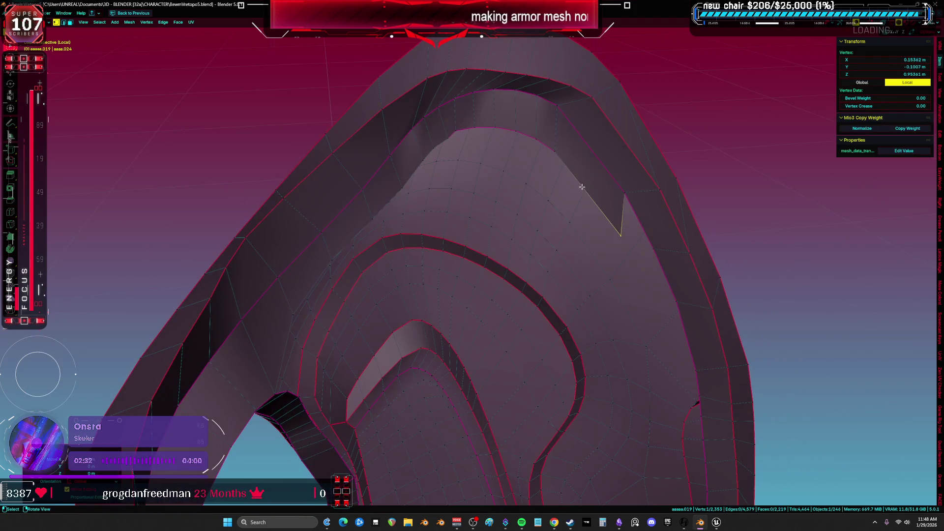
pyautogui.keyDown('ctrl'); pyautogui.rightClick(626, 213); pyautogui.keyUp('ctrl')
pyautogui.moveTo(625, 213); pyautogui.dragTo(618, 224, button='middle')
pyautogui.press('g')
pyautogui.click(653, 227)
pyautogui.keyDown('ctrl'); pyautogui.rightClick(664, 268); pyautogui.keyUp('ctrl')
pyautogui.moveTo(664, 268); pyautogui.dragTo(619, 228, button='middle')
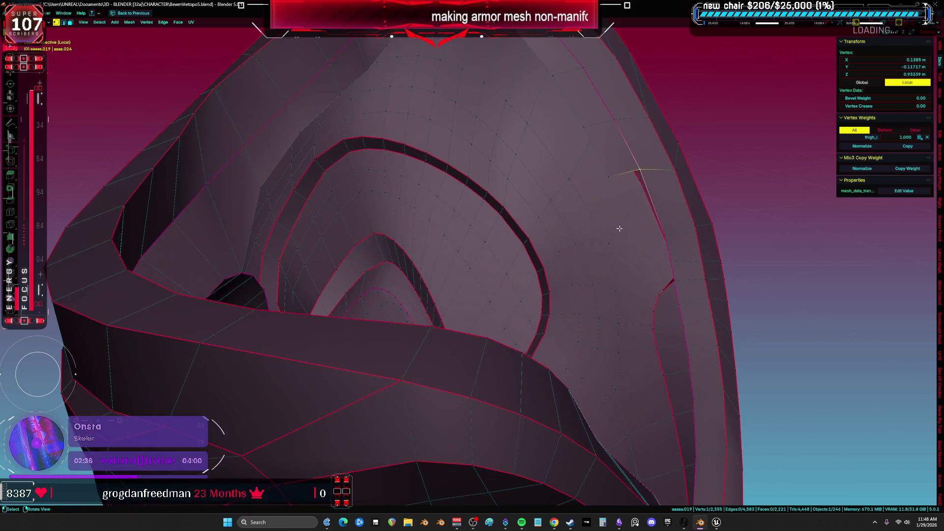
pyautogui.keyDown('ctrl'); pyautogui.rightClick(652, 252); pyautogui.keyUp('ctrl')
pyautogui.press('a')
pyautogui.moveTo(660, 274)
pyautogui.mouseDown(button='middle')
pyautogui.moveTo(621, 313)
pyautogui.moveTo(615, 297)
pyautogui.moveTo(546, 263)
pyautogui.mouseUp(button='middle')
pyautogui.hotkey('alt', 'a')
# Step: Select the inner rim edge path and apply Relax to even it out
pyautogui.press('a')
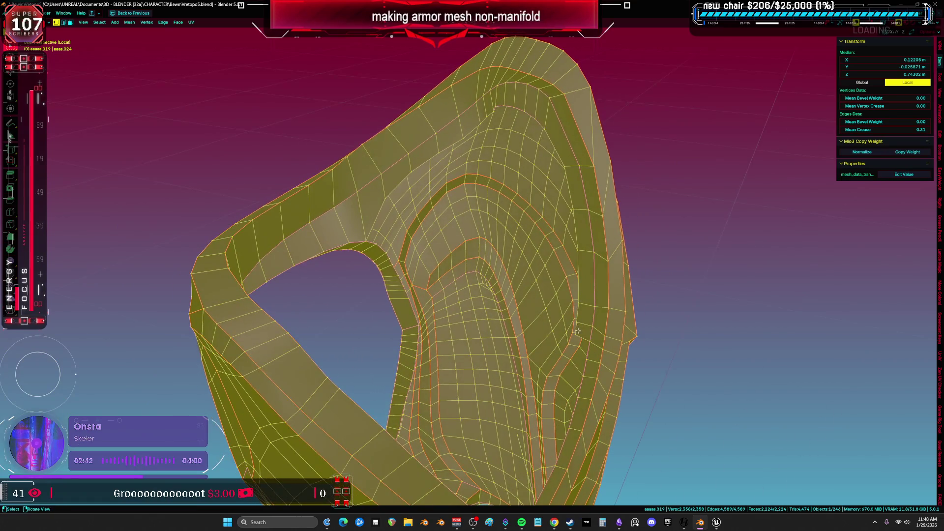
pyautogui.click(540, 261)
pyautogui.keyDown('ctrl'); pyautogui.click(460, 148); pyautogui.keyUp('ctrl')
pyautogui.moveTo(460, 148); pyautogui.dragTo(517, 172, button='middle')
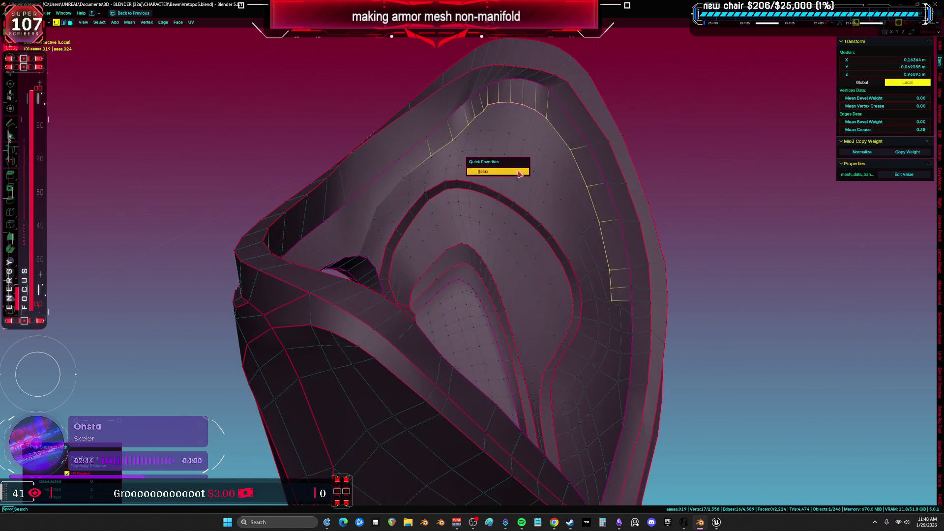
pyautogui.click(521, 172)
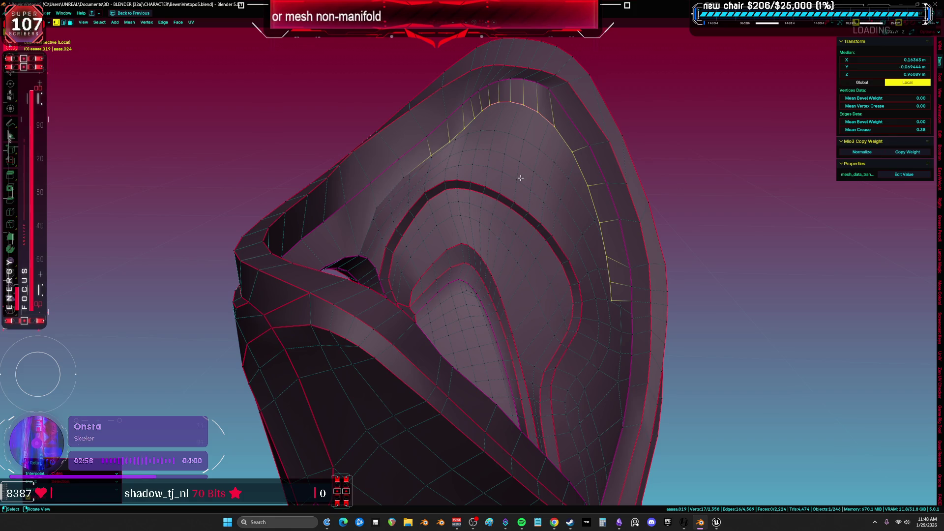
pyautogui.moveTo(526, 198)
pyautogui.mouseDown(button='middle')
pyautogui.moveTo(467, 212)
pyautogui.moveTo(531, 222)
pyautogui.moveTo(533, 212)
pyautogui.mouseUp(button='middle')
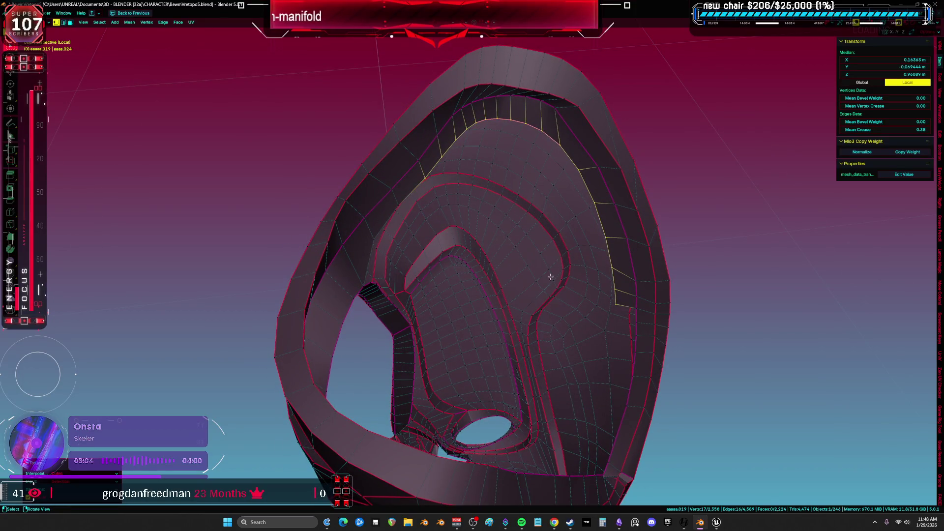
# Step: Select the shortest path from the armor's right edge across to the opposite edge
pyautogui.click(600, 304)
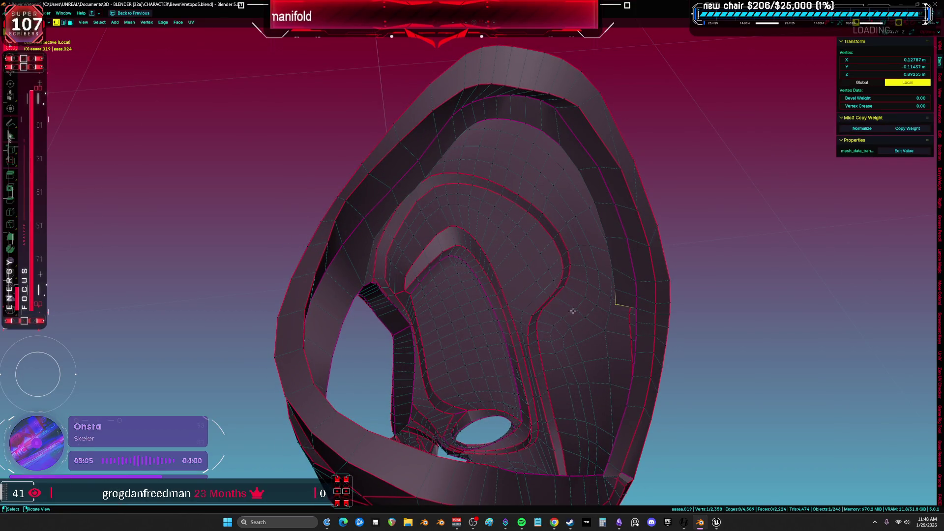
pyautogui.moveTo(416, 349); pyautogui.dragTo(414, 353, button='middle')
pyautogui.keyDown('ctrl'); pyautogui.click(413, 354); pyautogui.keyUp('ctrl')
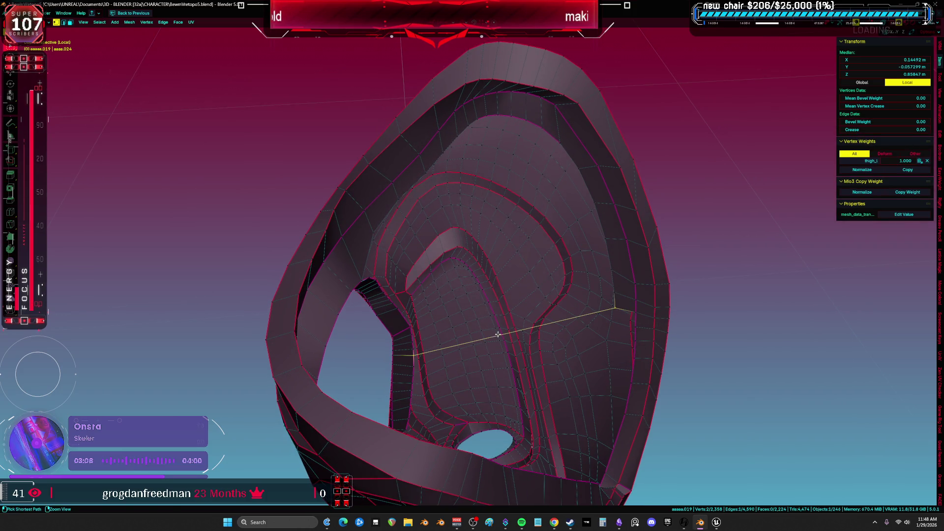
# Step: Add a loop cut across the armor and move it to the right
pyautogui.hotkey('ctrl', 'r')
pyautogui.moveTo(498, 336); pyautogui.dragTo(488, 359, button='middle')
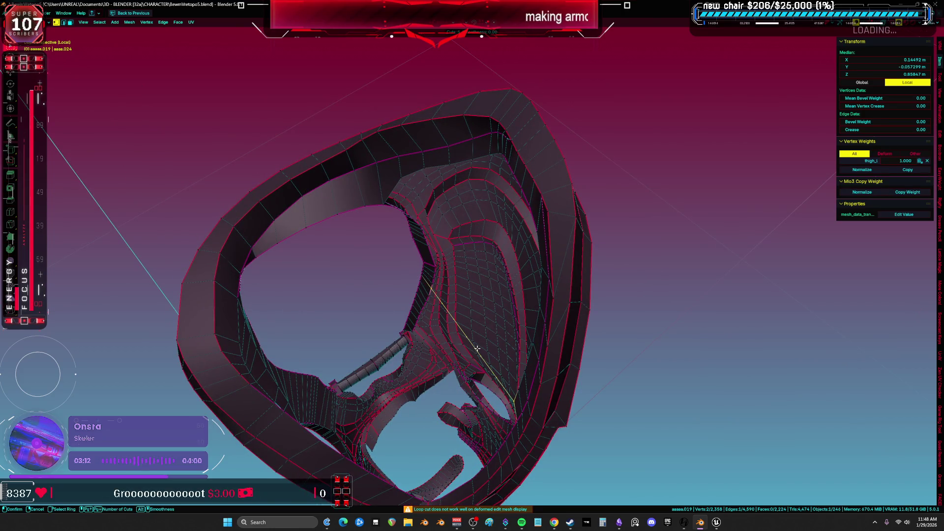
pyautogui.click(477, 348)
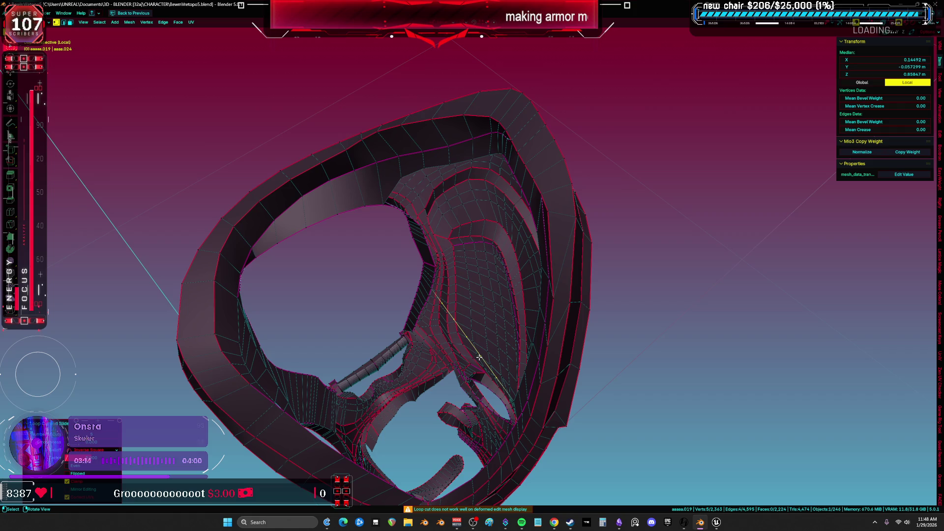
pyautogui.moveTo(489, 361); pyautogui.dragTo(500, 379, button='middle')
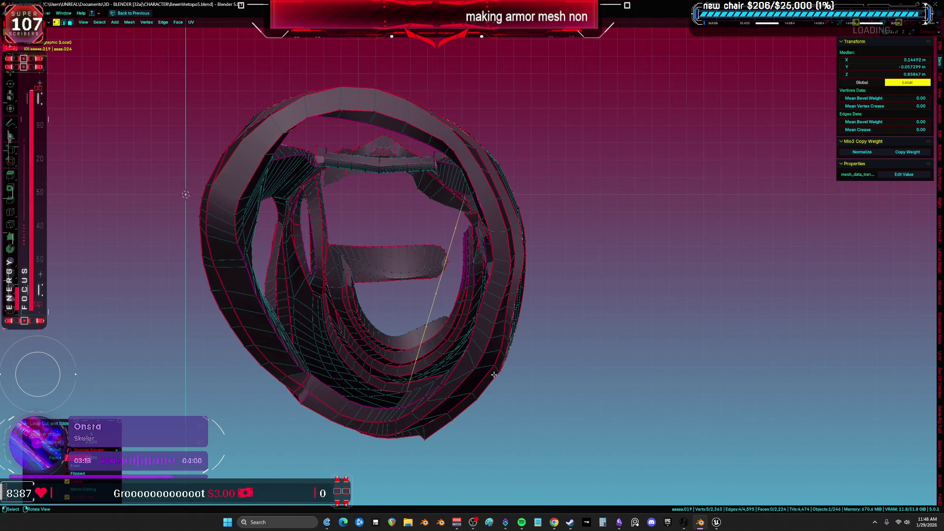
pyautogui.press('g')
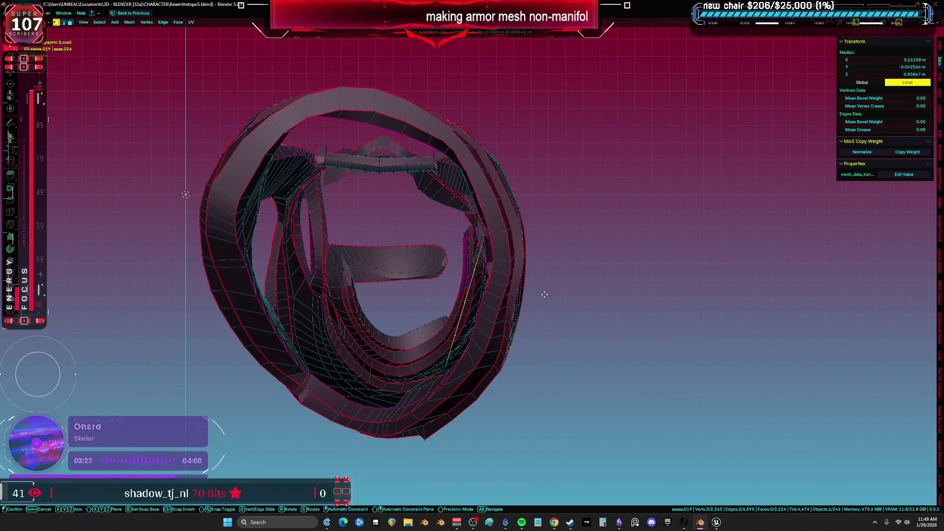
pyautogui.click(491, 291)
# Step: Select an inner edge loop together with the larger surrounding loop
pyautogui.click(489, 290)
pyautogui.hotkey('alt', 'a')
pyautogui.scroll(5, 492, 293)
pyautogui.moveTo(491, 293)
pyautogui.mouseDown(button='middle')
pyautogui.moveTo(560, 268)
pyautogui.moveTo(567, 320)
pyautogui.moveTo(559, 316)
pyautogui.mouseUp(button='middle')
pyautogui.keyDown('alt'); pyautogui.click(566, 320); pyautogui.keyUp('alt')
pyautogui.keyDown('alt'); pyautogui.keyDown('shift'); pyautogui.click(596, 279); pyautogui.keyUp('shift'); pyautogui.keyUp('alt')
pyautogui.moveTo(595, 278); pyautogui.dragTo(592, 274, button='middle')
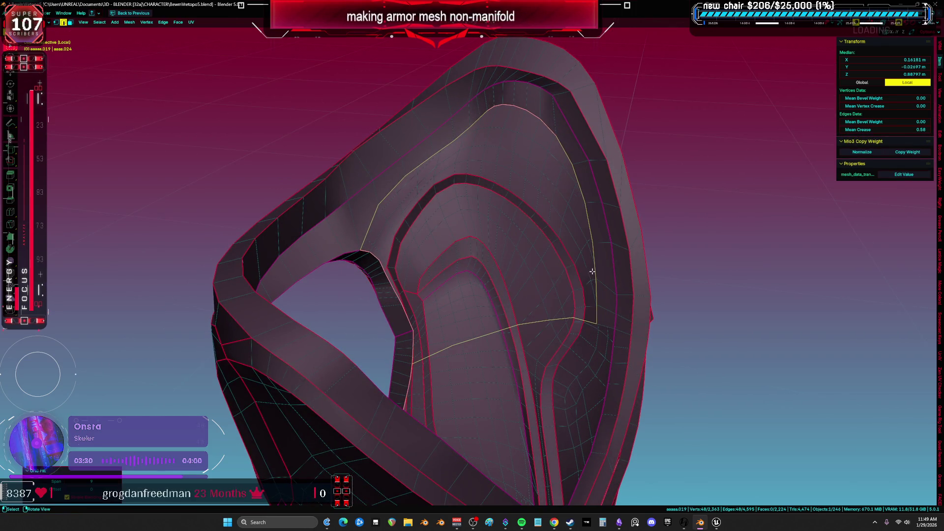
# Step: Edge-slide the arch loop into place and try a grid fill between the selected loops
pyautogui.hotkey('shift', 'r')
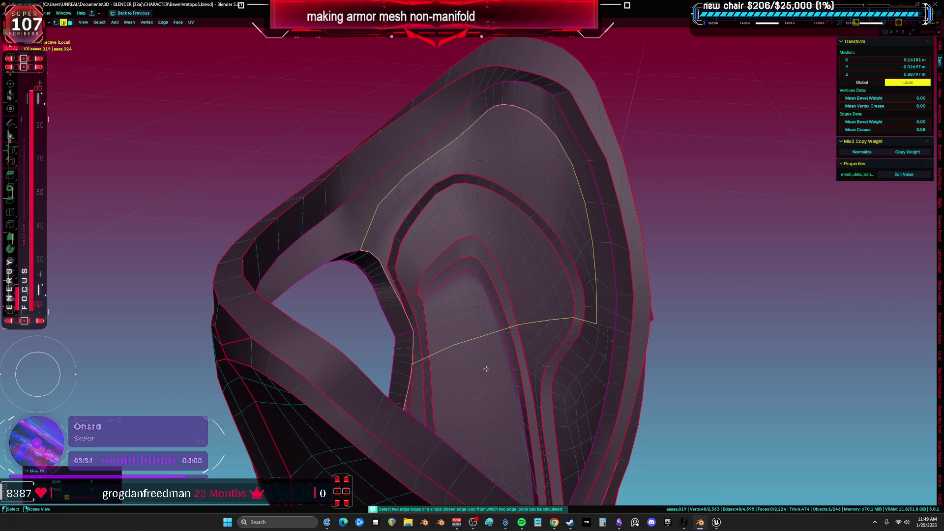
pyautogui.moveTo(486, 368); pyautogui.dragTo(538, 390, button='middle')
pyautogui.hotkey('ctrl', 'z')
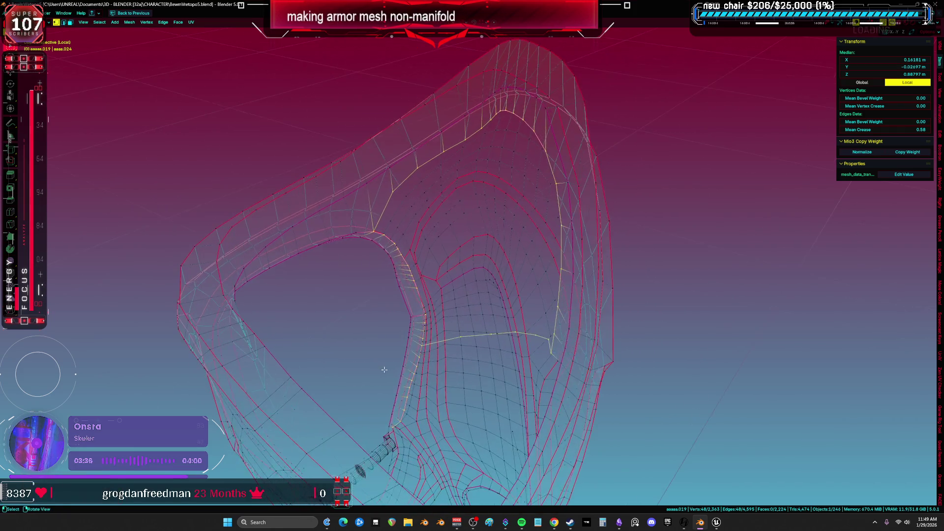
pyautogui.rightClick(467, 347)
pyautogui.click(455, 333)
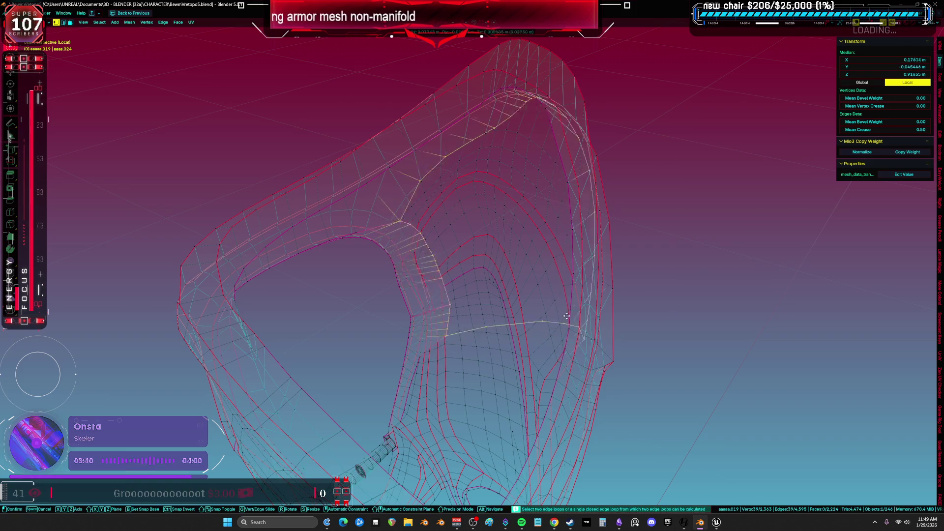
pyautogui.click(496, 332)
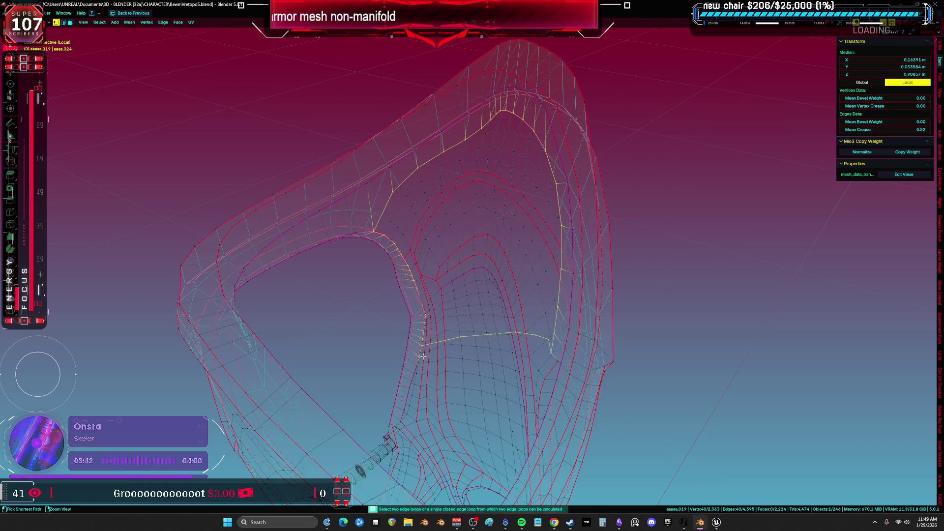
pyautogui.rightClick(488, 331)
pyautogui.click(488, 330)
pyautogui.hotkey('shift', 'z')
pyautogui.scroll(4, 488, 330)
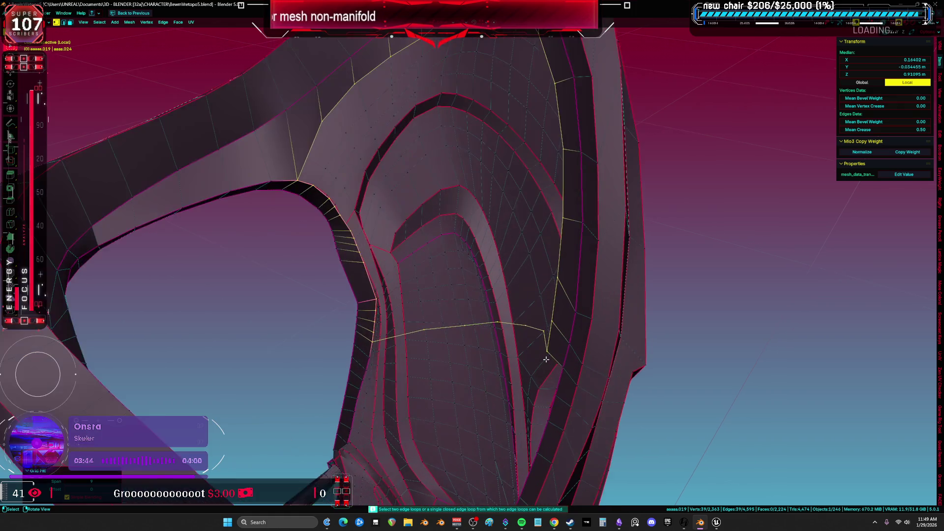
# Step: Add a loop cut, select the arch opening's border loops, and Grid Fill them with quads
pyautogui.hotkey('ctrl', 'r')
pyautogui.click(394, 349)
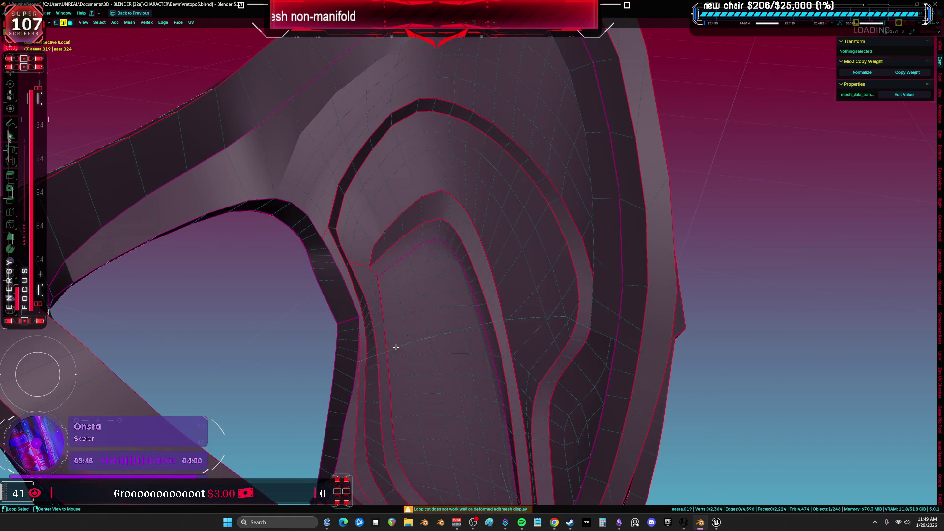
pyautogui.keyDown('alt'); pyautogui.click(390, 340); pyautogui.keyUp('alt')
pyautogui.keyDown('alt'); pyautogui.keyDown('shift'); pyautogui.click(354, 310); pyautogui.keyUp('shift'); pyautogui.keyUp('alt')
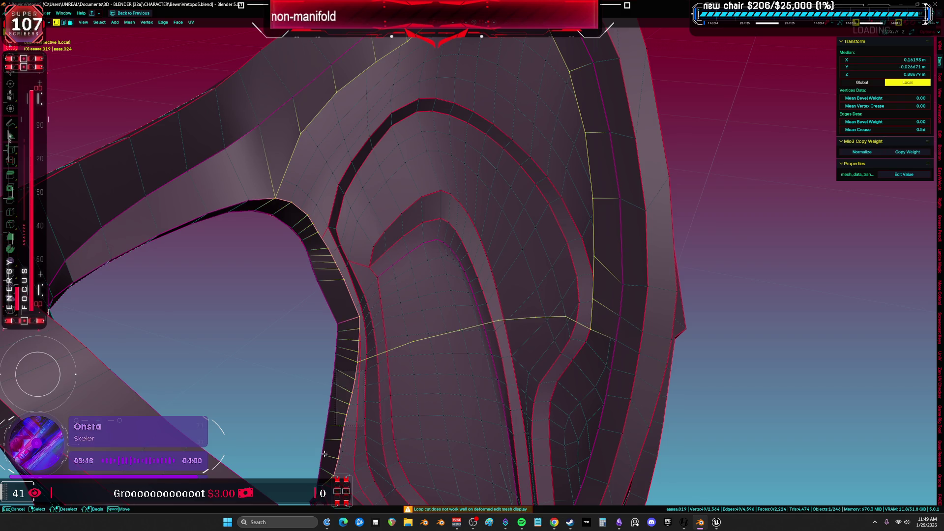
pyautogui.hotkey('ctrl', 'f')
pyautogui.click(453, 403)
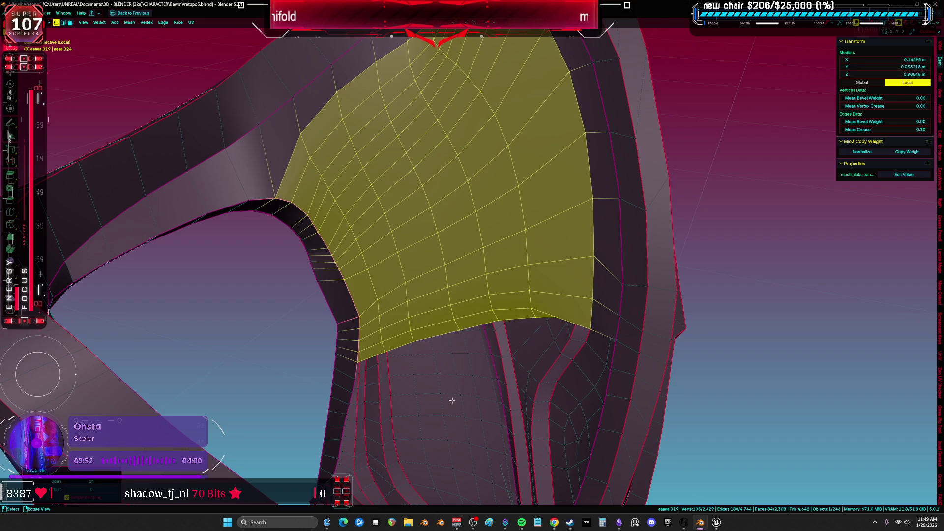
pyautogui.scroll(-2, 452, 400)
pyautogui.moveTo(471, 401)
pyautogui.mouseDown(button='middle')
pyautogui.moveTo(508, 375)
pyautogui.moveTo(437, 392)
pyautogui.moveTo(515, 318)
pyautogui.moveTo(499, 297)
pyautogui.moveTo(550, 327)
pyautogui.mouseUp(button='middle')
pyautogui.click(494, 284)
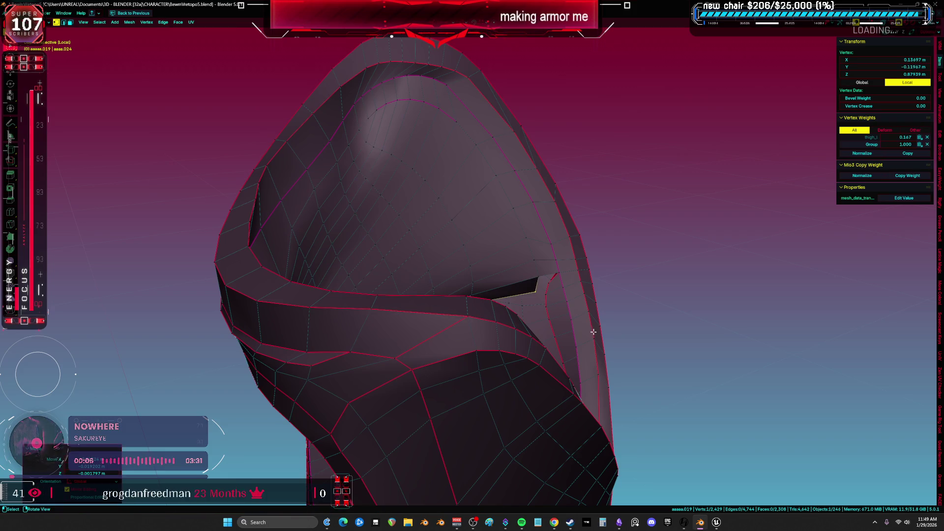
# Step: Create a face between two vertices to close the small gap near the arch
pyautogui.keyDown('shift'); pyautogui.click(553, 275); pyautogui.keyUp('shift')
pyautogui.press('f')
pyautogui.moveTo(553, 275)
pyautogui.mouseDown(button='middle')
pyautogui.moveTo(548, 311)
pyautogui.moveTo(504, 321)
pyautogui.moveTo(441, 312)
pyautogui.moveTo(538, 318)
pyautogui.mouseUp(button='middle')
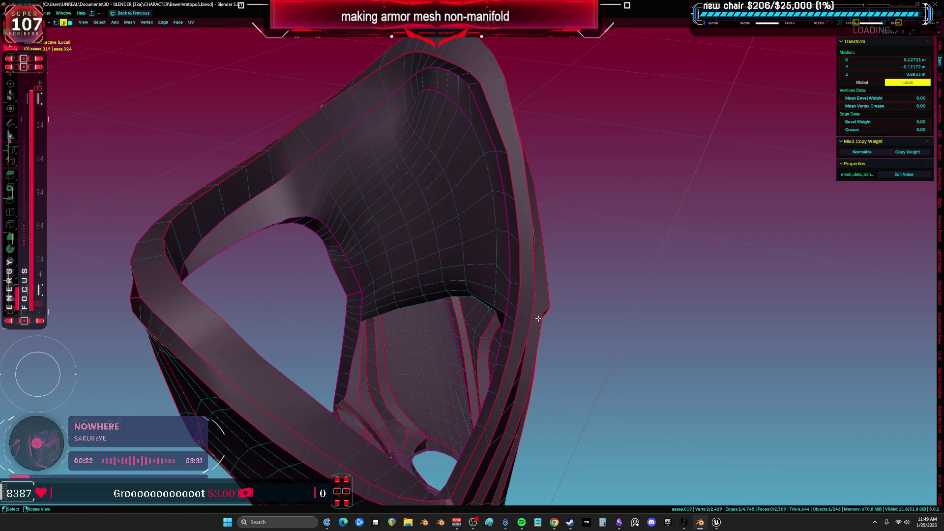
pyautogui.moveTo(502, 318)
pyautogui.mouseDown(button='middle')
pyautogui.moveTo(481, 290)
pyautogui.moveTo(394, 282)
pyautogui.moveTo(537, 297)
pyautogui.moveTo(481, 317)
pyautogui.moveTo(467, 369)
pyautogui.moveTo(477, 344)
pyautogui.mouseUp(button='middle')
# Step: Delete the stray vertical edge path
pyautogui.press('a')
pyautogui.click(482, 295)
pyautogui.keyDown('ctrl'); pyautogui.click(481, 338); pyautogui.keyUp('ctrl')
pyautogui.press('x')
pyautogui.click(500, 281)
# Step: Select the ring of faces around the strut bar using X-ray view
pyautogui.press('a')
pyautogui.moveTo(500, 282)
pyautogui.mouseDown(button='middle')
pyautogui.moveTo(562, 264)
pyautogui.moveTo(582, 272)
pyautogui.moveTo(499, 331)
pyautogui.moveTo(541, 375)
pyautogui.moveTo(476, 356)
pyautogui.moveTo(506, 253)
pyautogui.mouseUp(button='middle')
pyautogui.click(482, 359)
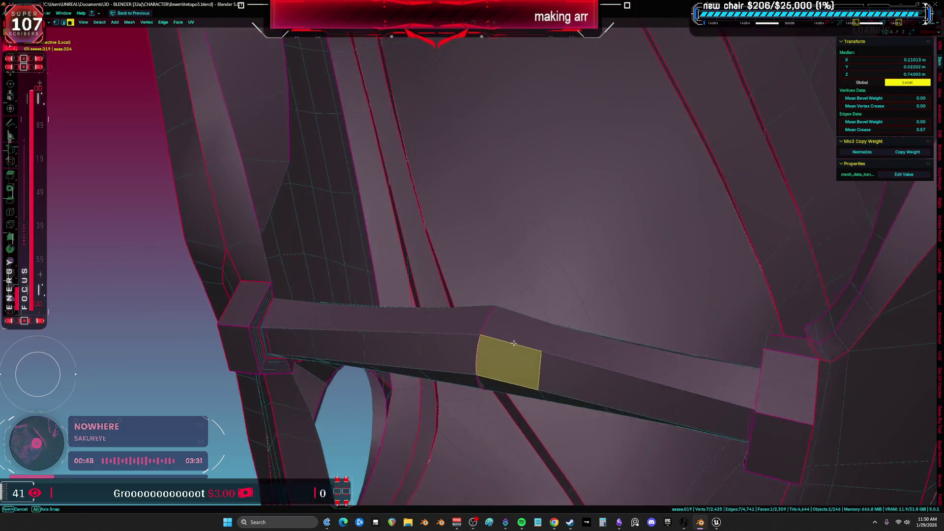
pyautogui.hotkey('alt', 'z')
pyautogui.scroll(3, 628, 319)
pyautogui.moveTo(627, 320); pyautogui.dragTo(531, 278, button='middle')
pyautogui.keyDown('alt'); pyautogui.click(528, 278); pyautogui.keyUp('alt')
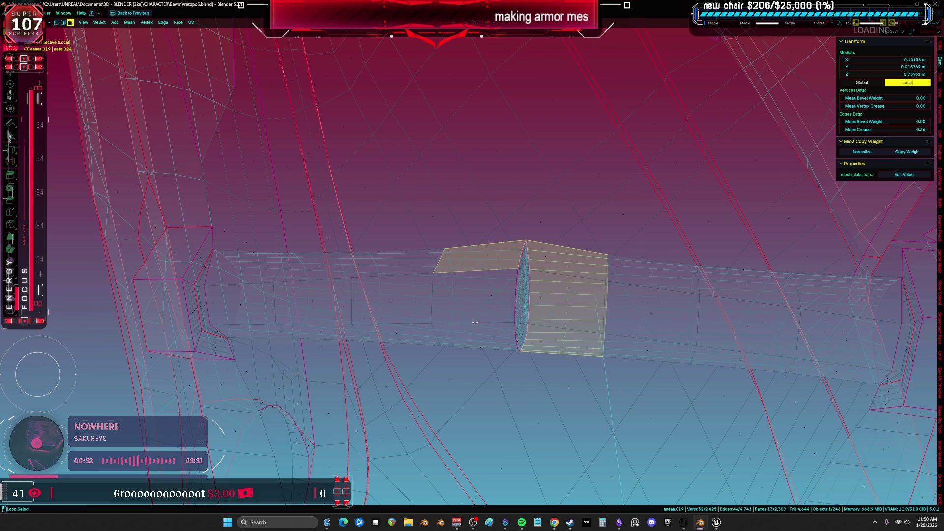
pyautogui.hotkey('alt', 'z')
pyautogui.hotkey('alt', 'z')
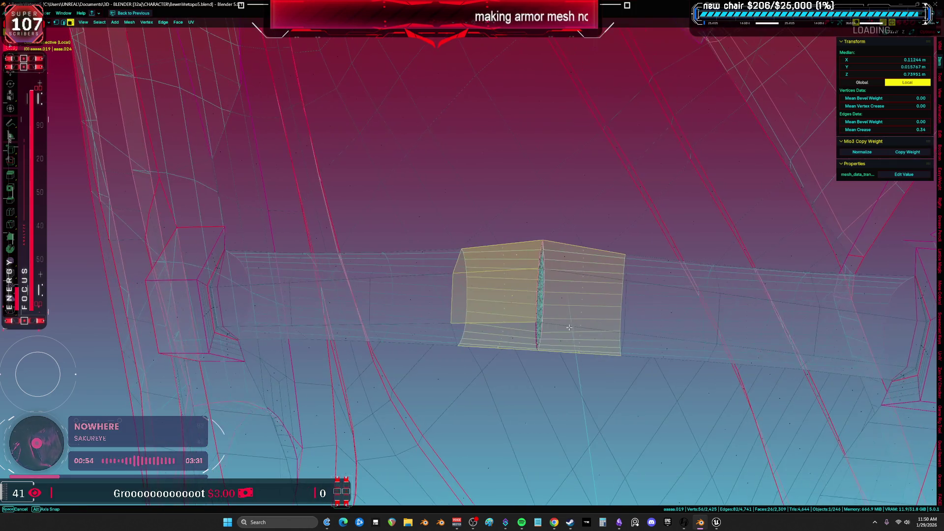
# Step: Delete the thin inner strip and the bar's middle section, leaving two separate pegs
pyautogui.keyDown('alt'); pyautogui.click(626, 265); pyautogui.keyUp('alt')
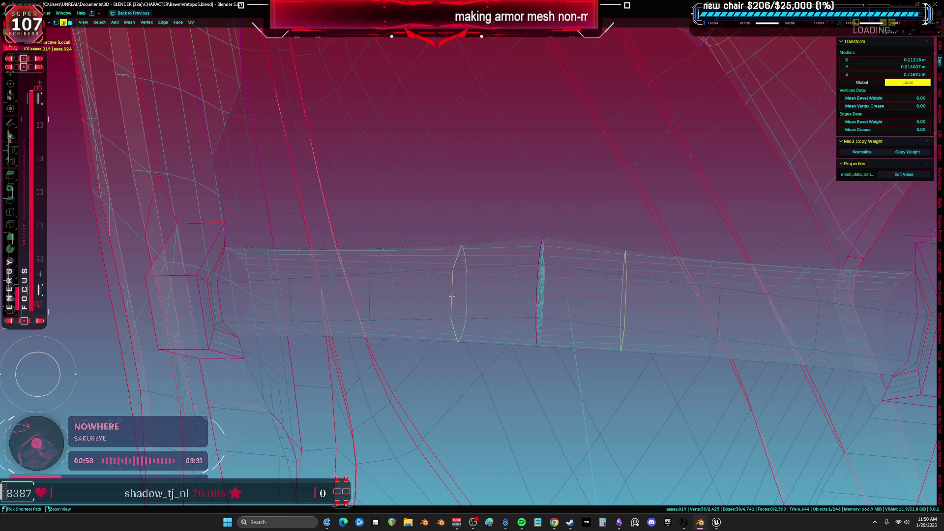
pyautogui.hotkey('ctrl', 'l')
pyautogui.press('h')
pyautogui.hotkey('ctrl', 'l')
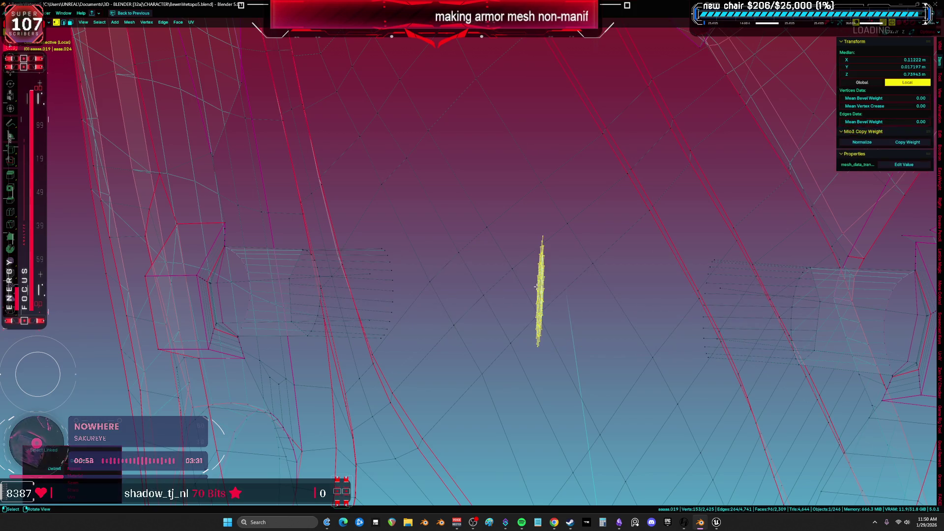
pyautogui.press('x')
pyautogui.click(524, 302)
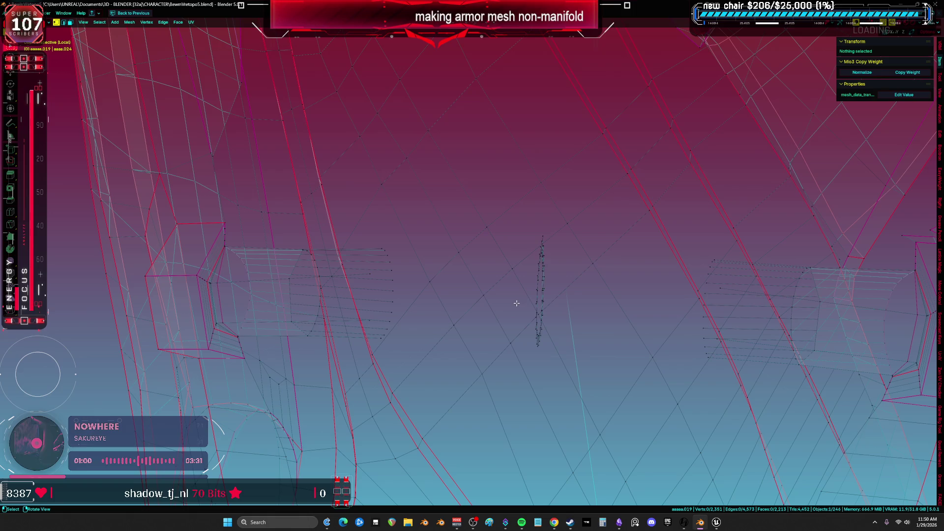
pyautogui.hotkey('alt', 'h')
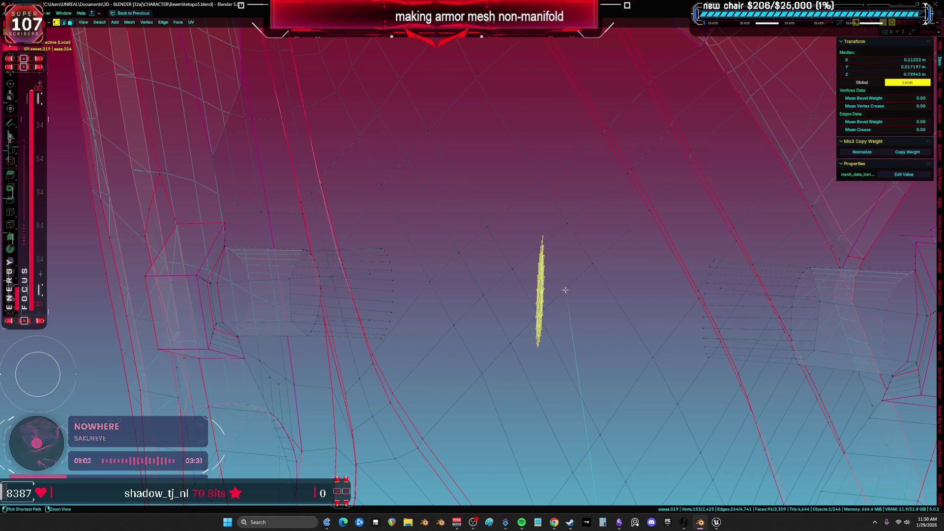
pyautogui.press('x')
pyautogui.click(541, 270)
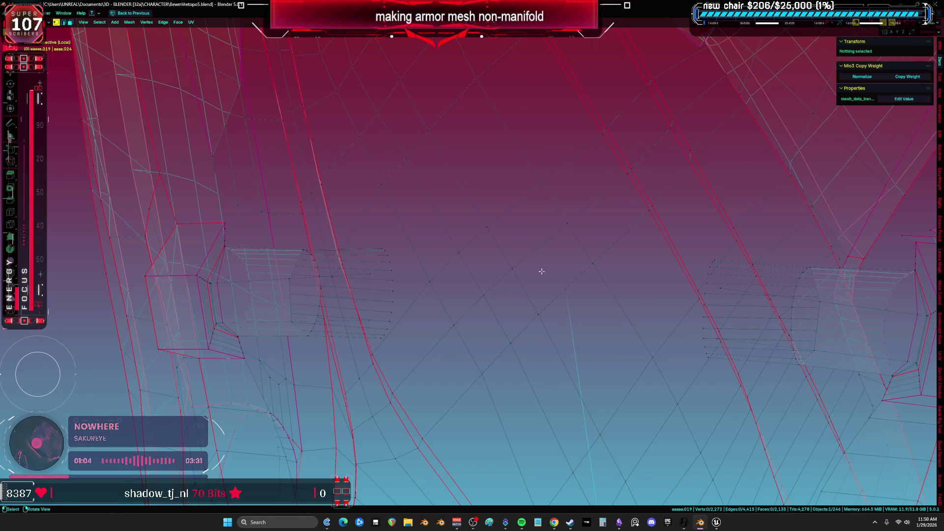
pyautogui.hotkey('alt', 'z')
# Step: Dissolve the extra edge loops around the left strut peg with Ctrl+X
pyautogui.moveTo(515, 305)
pyautogui.mouseDown(button='middle')
pyautogui.moveTo(451, 343)
pyautogui.moveTo(379, 331)
pyautogui.moveTo(503, 339)
pyautogui.moveTo(394, 295)
pyautogui.mouseUp(button='middle')
pyautogui.press('a')
pyautogui.moveTo(478, 313); pyautogui.dragTo(389, 295, button='middle')
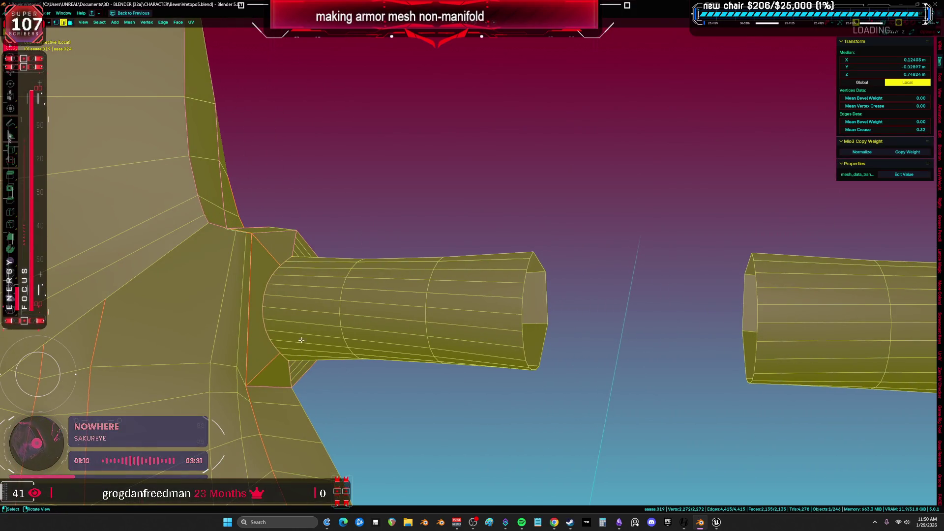
pyautogui.click(306, 340)
pyautogui.moveTo(305, 340)
pyautogui.mouseDown(button='middle')
pyautogui.moveTo(295, 316)
pyautogui.moveTo(306, 320)
pyautogui.mouseUp(button='middle')
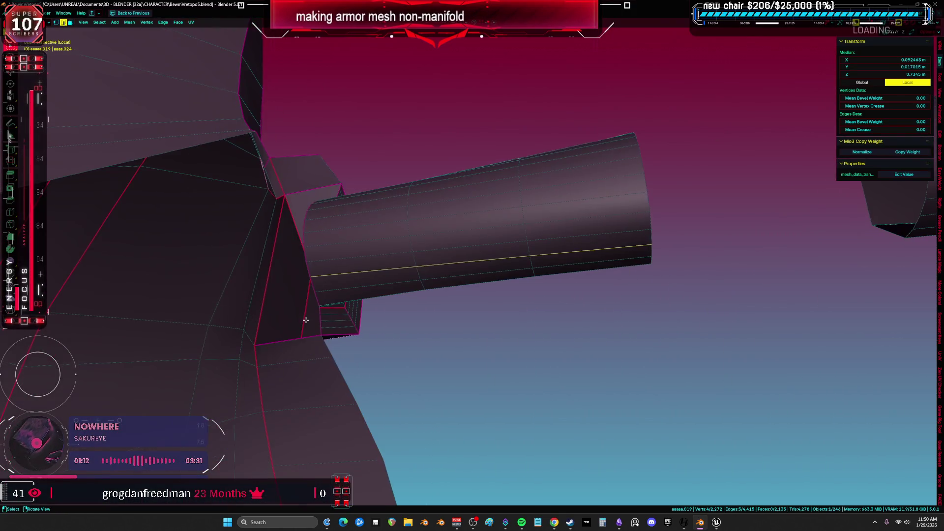
pyautogui.moveTo(348, 265)
pyautogui.mouseDown(button='middle')
pyautogui.moveTo(323, 295)
pyautogui.moveTo(291, 300)
pyautogui.moveTo(350, 296)
pyautogui.moveTo(367, 301)
pyautogui.moveTo(312, 301)
pyautogui.moveTo(440, 335)
pyautogui.moveTo(358, 352)
pyautogui.moveTo(468, 284)
pyautogui.moveTo(511, 293)
pyautogui.mouseUp(button='middle')
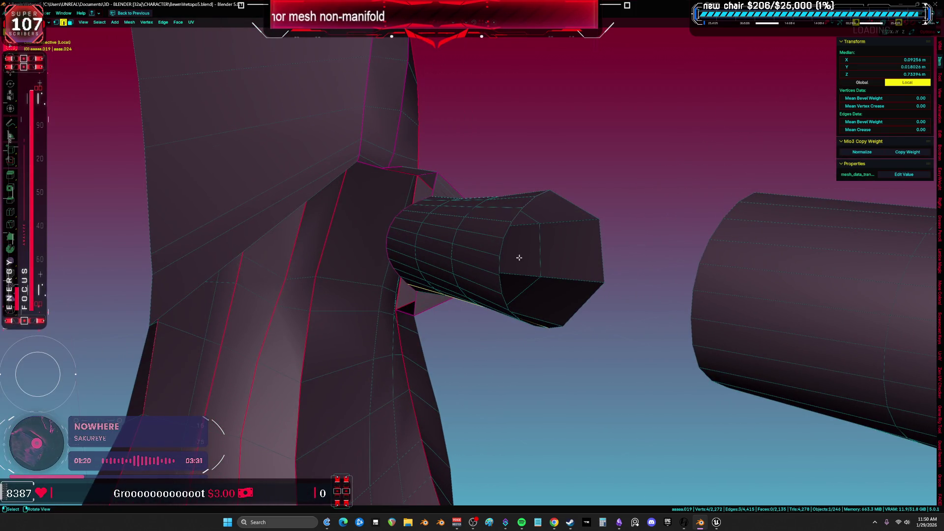
pyautogui.moveTo(518, 261); pyautogui.dragTo(509, 324, button='middle')
pyautogui.keyDown('alt'); pyautogui.keyDown('shift'); pyautogui.click(506, 329); pyautogui.keyUp('shift'); pyautogui.keyUp('alt')
pyautogui.keyDown('alt'); pyautogui.keyDown('shift'); pyautogui.click(500, 320); pyautogui.keyUp('shift'); pyautogui.keyUp('alt')
pyautogui.keyDown('alt'); pyautogui.keyDown('shift'); pyautogui.click(495, 308); pyautogui.keyUp('shift'); pyautogui.keyUp('alt')
pyautogui.keyDown('alt'); pyautogui.keyDown('shift'); pyautogui.click(490, 295); pyautogui.keyUp('shift'); pyautogui.keyUp('alt')
pyautogui.keyDown('alt'); pyautogui.keyDown('shift'); pyautogui.click(487, 269); pyautogui.keyUp('shift'); pyautogui.keyUp('alt')
pyautogui.keyDown('alt'); pyautogui.keyDown('shift'); pyautogui.click(490, 256); pyautogui.keyUp('shift'); pyautogui.keyUp('alt')
pyautogui.keyDown('alt'); pyautogui.keyDown('shift'); pyautogui.click(494, 235); pyautogui.keyUp('shift'); pyautogui.keyUp('alt')
pyautogui.keyDown('alt'); pyautogui.keyDown('shift'); pyautogui.click(507, 217); pyautogui.keyUp('shift'); pyautogui.keyUp('alt')
pyautogui.moveTo(507, 217)
pyautogui.mouseDown(button='middle')
pyautogui.moveTo(657, 297)
pyautogui.moveTo(577, 276)
pyautogui.moveTo(570, 265)
pyautogui.moveTo(589, 255)
pyautogui.moveTo(593, 234)
pyautogui.moveTo(659, 268)
pyautogui.moveTo(680, 333)
pyautogui.mouseUp(button='middle')
pyautogui.hotkey('ctrl', 'x')
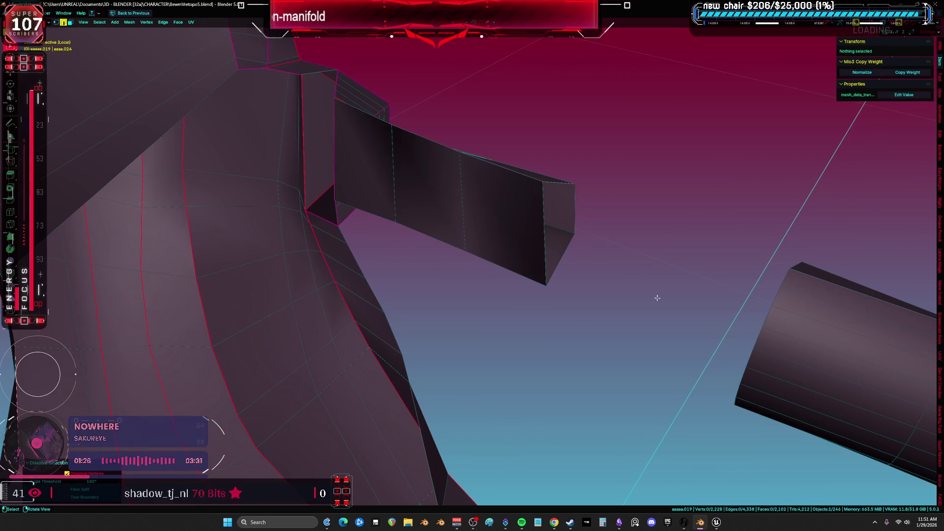
# Step: Select the lengthwise edge loops along the right peg
pyautogui.press('a')
pyautogui.keyDown('alt'); pyautogui.click(681, 332); pyautogui.keyUp('alt')
pyautogui.keyDown('alt'); pyautogui.keyDown('shift'); pyautogui.click(681, 329); pyautogui.keyUp('shift'); pyautogui.keyUp('alt')
pyautogui.keyDown('alt'); pyautogui.keyDown('shift'); pyautogui.click(680, 307); pyautogui.keyUp('shift'); pyautogui.keyUp('alt')
pyautogui.keyDown('alt'); pyautogui.keyDown('shift'); pyautogui.click(677, 295); pyautogui.keyUp('shift'); pyautogui.keyUp('alt')
pyautogui.keyDown('alt'); pyautogui.keyDown('shift'); pyautogui.click(674, 268); pyautogui.keyUp('shift'); pyautogui.keyUp('alt')
pyautogui.keyDown('alt'); pyautogui.keyDown('shift'); pyautogui.click(672, 256); pyautogui.keyUp('shift'); pyautogui.keyUp('alt')
pyautogui.keyDown('alt'); pyautogui.keyDown('shift'); pyautogui.click(671, 238); pyautogui.keyUp('shift'); pyautogui.keyUp('alt')
pyautogui.keyDown('alt'); pyautogui.keyDown('shift'); pyautogui.click(670, 226); pyautogui.keyUp('shift'); pyautogui.keyUp('alt')
pyautogui.moveTo(670, 226)
pyautogui.mouseDown(button='middle')
pyautogui.moveTo(676, 263)
pyautogui.moveTo(566, 339)
pyautogui.moveTo(804, 299)
pyautogui.moveTo(762, 286)
pyautogui.moveTo(763, 266)
pyautogui.moveTo(759, 281)
pyautogui.moveTo(613, 308)
pyautogui.moveTo(663, 194)
pyautogui.moveTo(651, 231)
pyautogui.moveTo(541, 275)
pyautogui.moveTo(277, 343)
pyautogui.moveTo(359, 374)
pyautogui.mouseUp(button='middle')
pyautogui.keyDown('alt'); pyautogui.keyDown('shift'); pyautogui.click(677, 259); pyautogui.keyUp('shift'); pyautogui.keyUp('alt')
pyautogui.keyDown('alt'); pyautogui.keyDown('shift'); pyautogui.click(676, 246); pyautogui.keyUp('shift'); pyautogui.keyUp('alt')
pyautogui.keyDown('alt'); pyautogui.keyDown('shift'); pyautogui.click(674, 257); pyautogui.keyUp('shift'); pyautogui.keyUp('alt')
pyautogui.keyDown('alt'); pyautogui.keyDown('shift'); pyautogui.click(673, 269); pyautogui.keyUp('shift'); pyautogui.keyUp('alt')
# Step: Clear the selection and pick a face where the right peg meets the body
pyautogui.press('a')
pyautogui.hotkey('alt', 'a')
pyautogui.click(759, 305)
pyautogui.press('a')
# Step: Dissolve the beam's edge loop and the loop at its notched corner
pyautogui.keyDown('alt'); pyautogui.click(363, 366); pyautogui.keyUp('alt')
pyautogui.hotkey('ctrl', 'x')
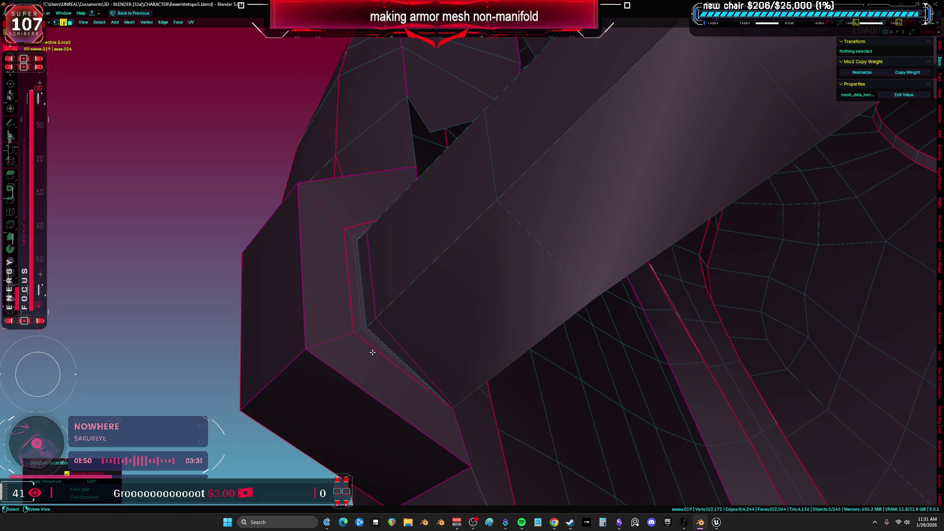
pyautogui.scroll(5, 371, 344)
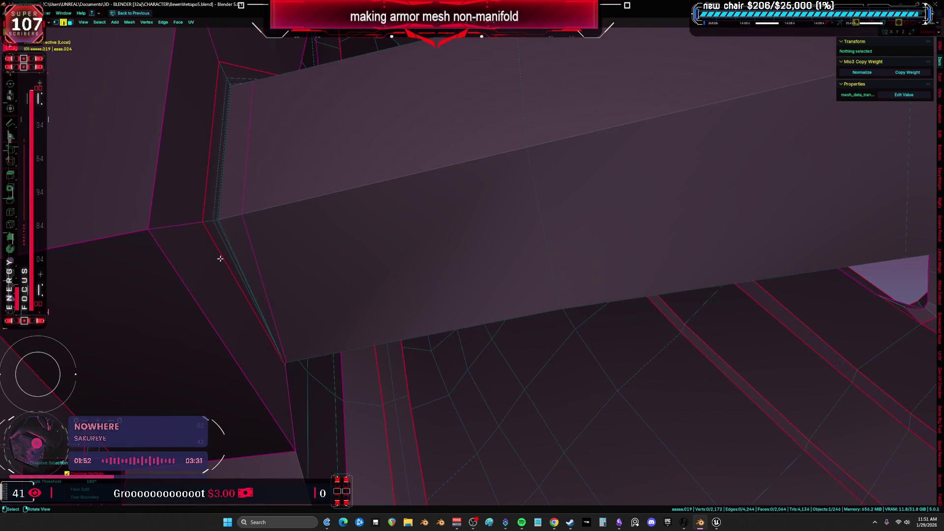
pyautogui.keyDown('alt'); pyautogui.click(222, 239); pyautogui.keyUp('alt')
pyautogui.hotkey('ctrl', 'x')
pyautogui.press('a')
pyautogui.scroll(-3, 241, 251)
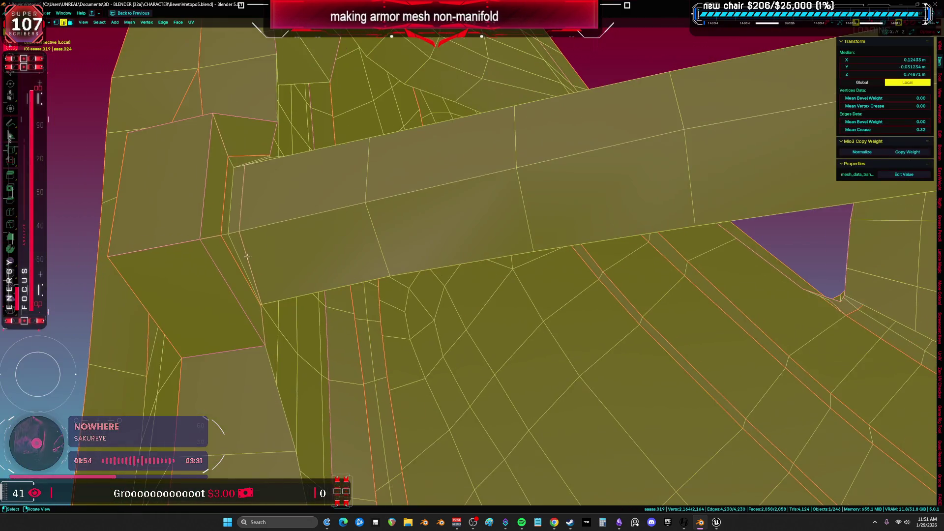
pyautogui.hotkey('ctrl', 'x')
# Step: Dissolve the edge loop and leftover edge path beneath the beam corner
pyautogui.moveTo(238, 254)
pyautogui.mouseDown(button='middle')
pyautogui.moveTo(244, 249)
pyautogui.moveTo(264, 280)
pyautogui.moveTo(425, 244)
pyautogui.moveTo(533, 272)
pyautogui.moveTo(554, 308)
pyautogui.moveTo(599, 333)
pyautogui.mouseUp(button='middle')
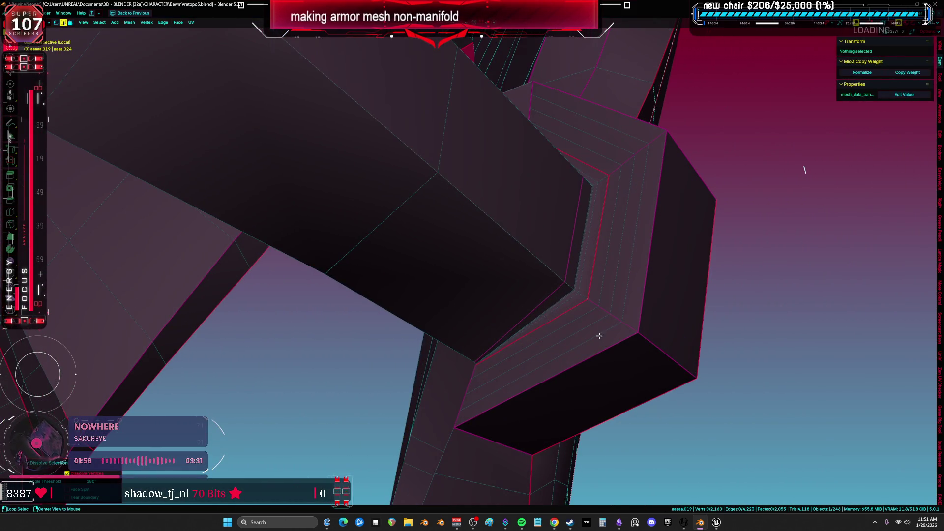
pyautogui.keyDown('alt'); pyautogui.click(584, 328); pyautogui.keyUp('alt')
pyautogui.hotkey('ctrl', 'x')
pyautogui.keyDown('ctrl'); pyautogui.click(575, 271); pyautogui.keyUp('ctrl')
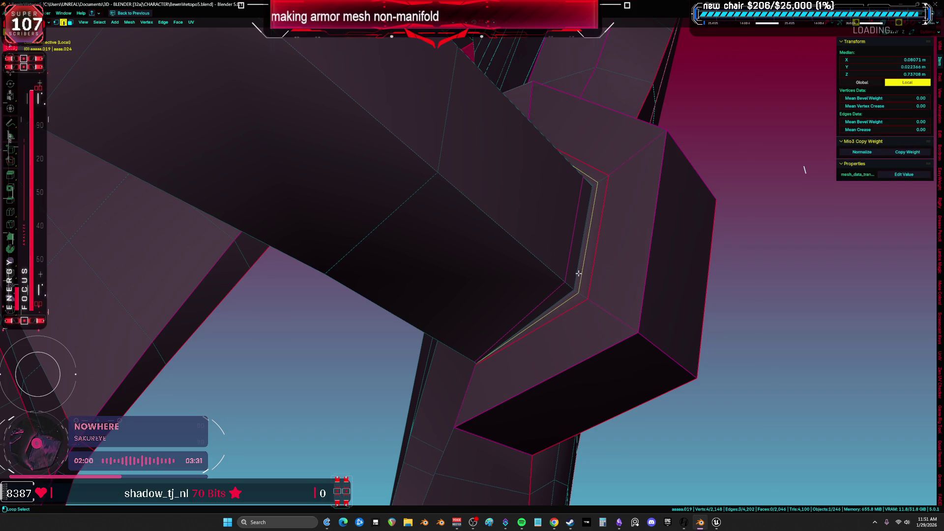
pyautogui.hotkey('ctrl', 'x')
pyautogui.moveTo(574, 272)
pyautogui.mouseDown(button='middle')
pyautogui.moveTo(569, 316)
pyautogui.moveTo(654, 334)
pyautogui.moveTo(533, 314)
pyautogui.moveTo(546, 295)
pyautogui.mouseUp(button='middle')
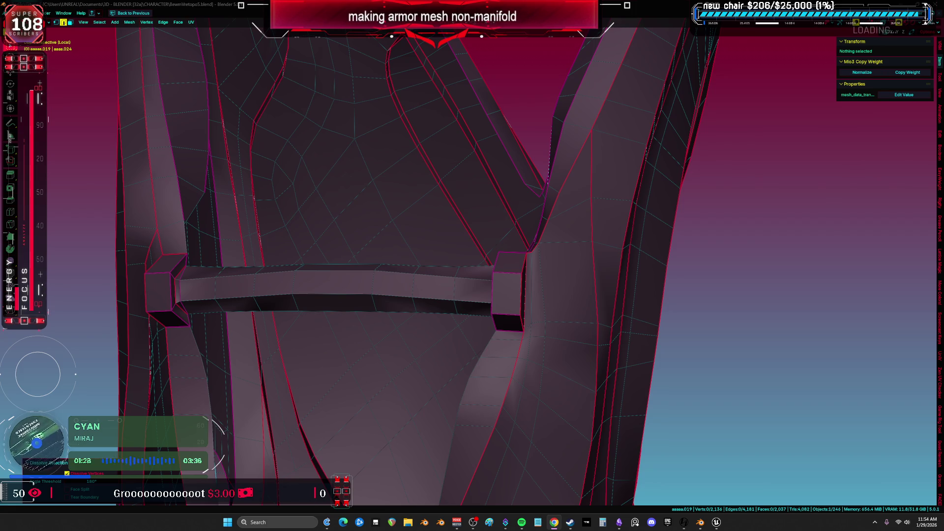
pyautogui.moveTo(401, 390)
pyautogui.mouseDown(button='middle')
pyautogui.moveTo(289, 274)
pyautogui.moveTo(432, 347)
pyautogui.moveTo(401, 360)
pyautogui.mouseUp(button='middle')
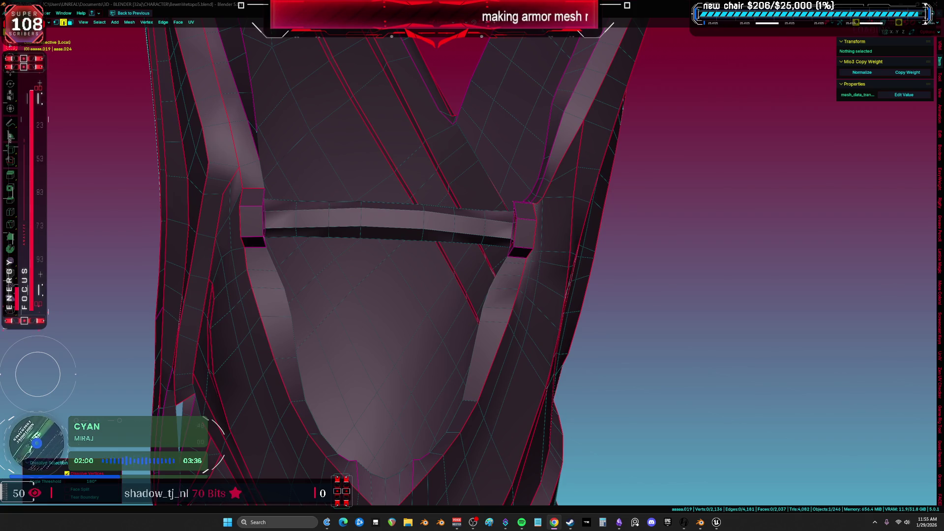
pyautogui.moveTo(472, 314)
pyautogui.mouseDown(button='middle')
pyautogui.moveTo(474, 344)
pyautogui.moveTo(476, 311)
pyautogui.moveTo(453, 364)
pyautogui.moveTo(448, 245)
pyautogui.mouseUp(button='middle')
pyautogui.press('a')
pyautogui.scroll(-6, 453, 364)
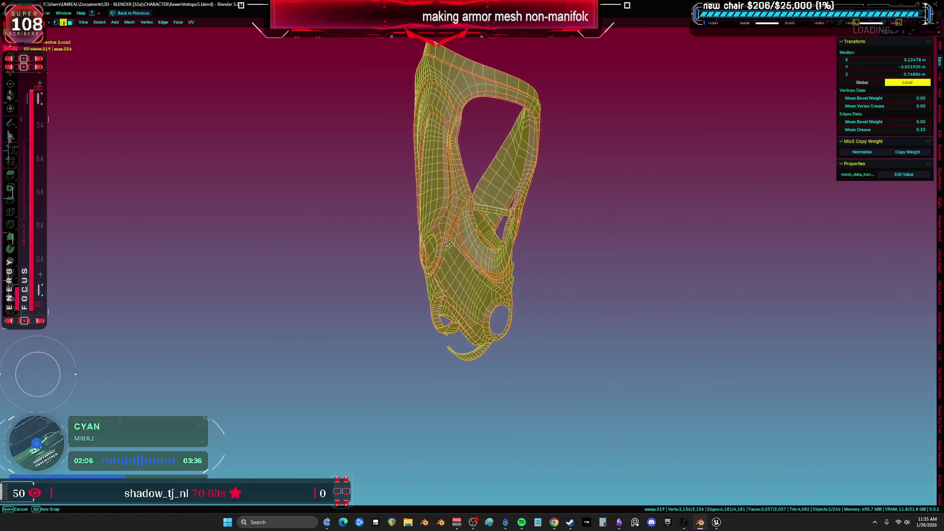
pyautogui.moveTo(536, 209)
pyautogui.mouseDown(button='middle')
pyautogui.moveTo(525, 161)
pyautogui.moveTo(354, 261)
pyautogui.moveTo(448, 269)
pyautogui.moveTo(502, 292)
pyautogui.mouseUp(button='middle')
pyautogui.press('z')
pyautogui.click(449, 291)
pyautogui.moveTo(401, 310)
pyautogui.mouseDown(button='middle')
pyautogui.moveTo(436, 315)
pyautogui.moveTo(424, 329)
pyautogui.mouseUp(button='middle')
pyautogui.press('z')
pyautogui.click(499, 341)
pyautogui.scroll(10, 554, 344)
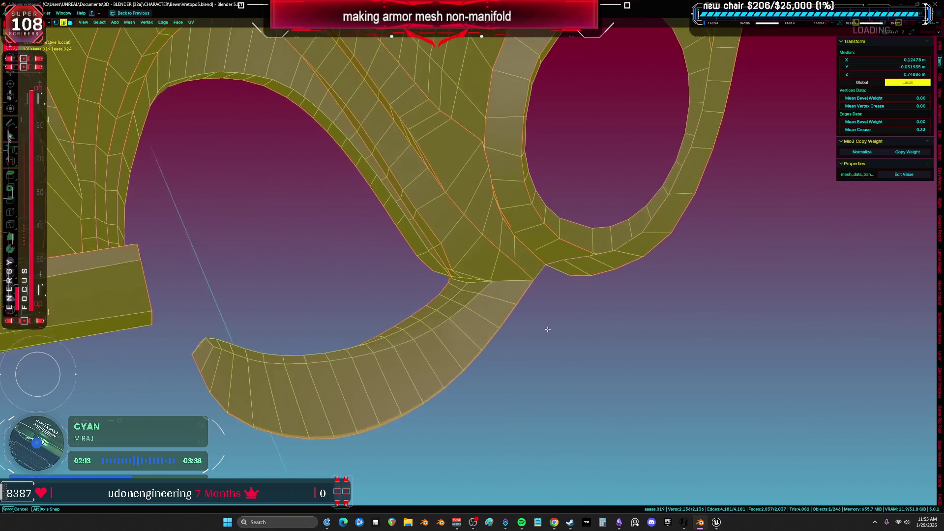
pyautogui.moveTo(556, 352)
pyautogui.mouseDown(button='middle')
pyautogui.moveTo(512, 290)
pyautogui.moveTo(536, 277)
pyautogui.moveTo(590, 211)
pyautogui.mouseUp(button='middle')
pyautogui.click(506, 282)
pyautogui.click(521, 278)
pyautogui.keyDown('ctrl'); pyautogui.click(600, 152); pyautogui.keyUp('ctrl')
# Step: Extrude the selected rim edges, scale them inward to 0.909, and nudge them slightly
pyautogui.moveTo(601, 152)
pyautogui.mouseDown(button='middle')
pyautogui.moveTo(660, 186)
pyautogui.moveTo(676, 302)
pyautogui.mouseUp(button='middle')
pyautogui.press('e')
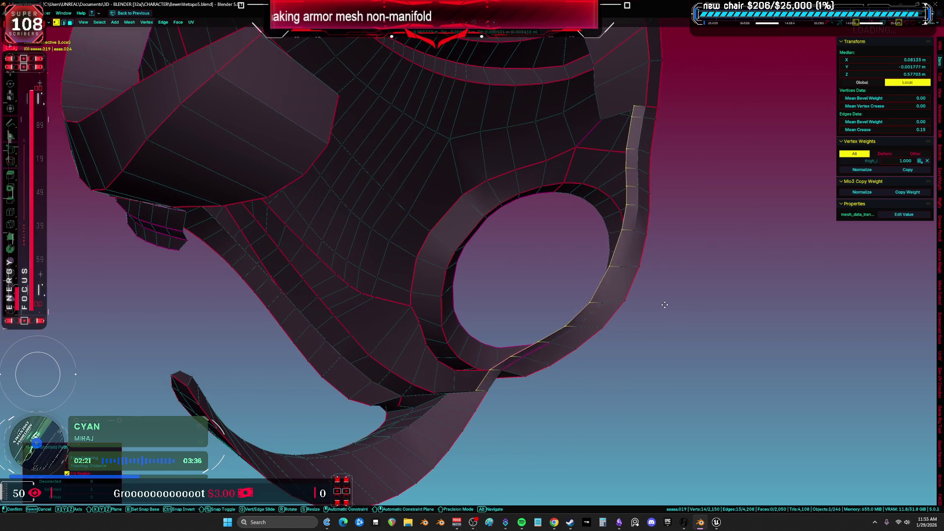
pyautogui.press('s')
pyautogui.click(718, 289)
pyautogui.press('g')
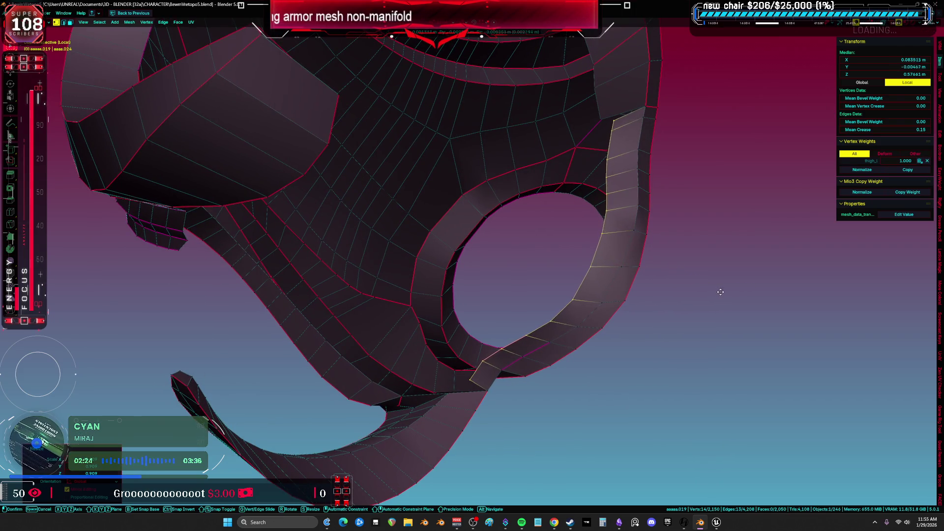
pyautogui.moveTo(708, 294)
pyautogui.mouseDown(button='middle')
pyautogui.moveTo(586, 184)
pyautogui.moveTo(571, 205)
pyautogui.moveTo(602, 154)
pyautogui.mouseUp(button='middle')
pyautogui.click(566, 185)
# Step: Move the vertex where the strut meets the ring to a new position
pyautogui.click(621, 129)
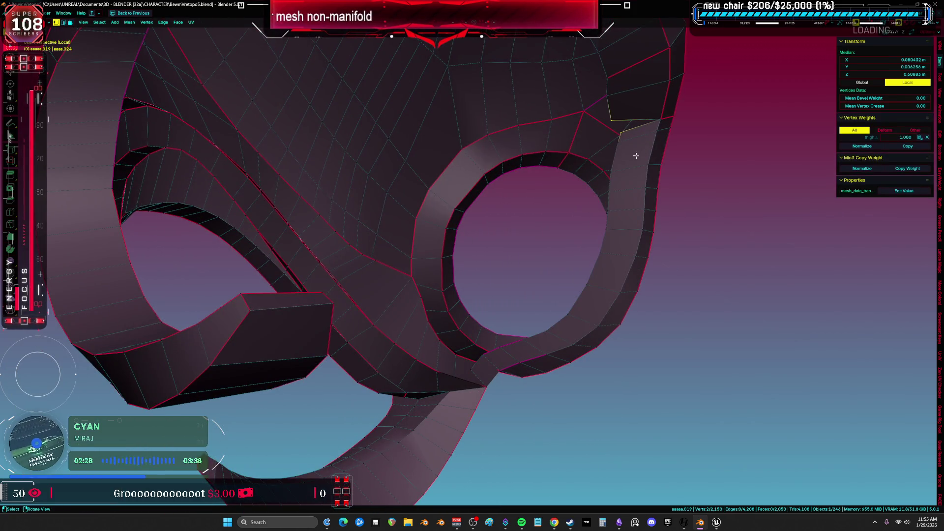
pyautogui.press('a')
pyautogui.moveTo(485, 259)
pyautogui.mouseDown(button='middle')
pyautogui.moveTo(505, 290)
pyautogui.moveTo(497, 335)
pyautogui.moveTo(500, 285)
pyautogui.moveTo(551, 215)
pyautogui.moveTo(485, 289)
pyautogui.moveTo(501, 293)
pyautogui.mouseUp(button='middle')
pyautogui.click(500, 284)
pyautogui.press('g')
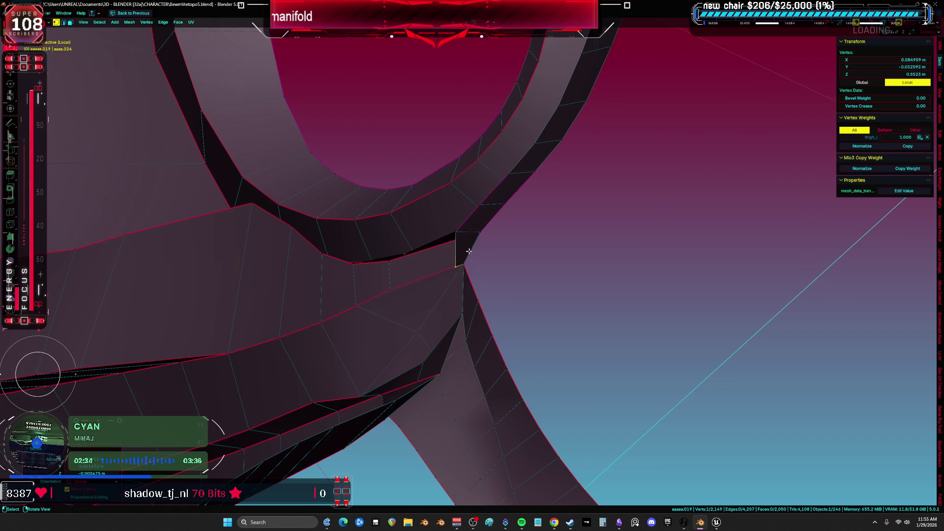
pyautogui.click(458, 266)
# Step: Slide a junction vertex along its edge with Shift+V
pyautogui.moveTo(459, 265)
pyautogui.mouseDown(button='middle')
pyautogui.moveTo(416, 232)
pyautogui.moveTo(474, 317)
pyautogui.moveTo(449, 312)
pyautogui.moveTo(443, 273)
pyautogui.moveTo(465, 344)
pyautogui.moveTo(339, 331)
pyautogui.moveTo(432, 270)
pyautogui.moveTo(416, 266)
pyautogui.moveTo(416, 290)
pyautogui.moveTo(400, 277)
pyautogui.moveTo(457, 273)
pyautogui.moveTo(474, 301)
pyautogui.moveTo(626, 256)
pyautogui.moveTo(597, 268)
pyautogui.moveTo(552, 312)
pyautogui.mouseUp(button='middle')
pyautogui.press('a')
pyautogui.click(415, 271)
pyautogui.hotkey('ctrl', 'z')
pyautogui.hotkey('ctrl', 'z')
pyautogui.hotkey('ctrl', 'z')
pyautogui.hotkey('ctrl', 'z')
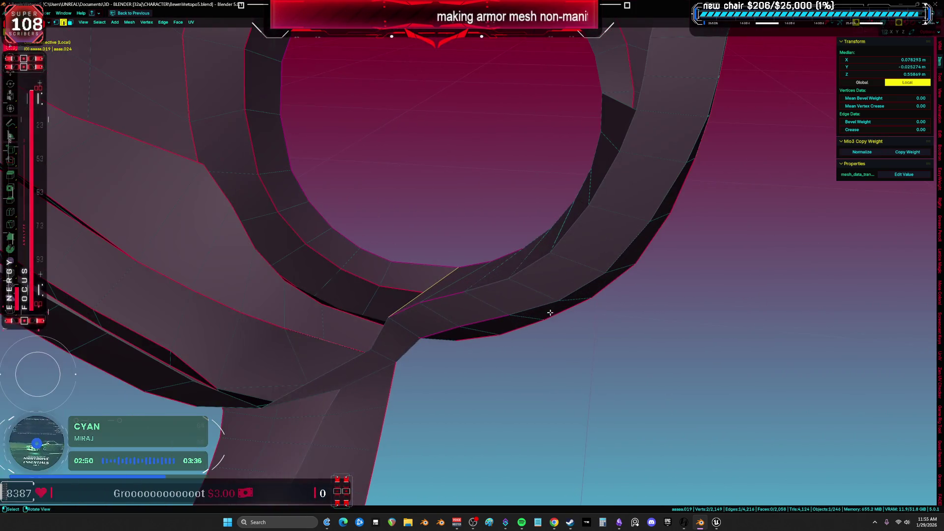
pyautogui.click(458, 268)
pyautogui.hotkey('shift', 'v')
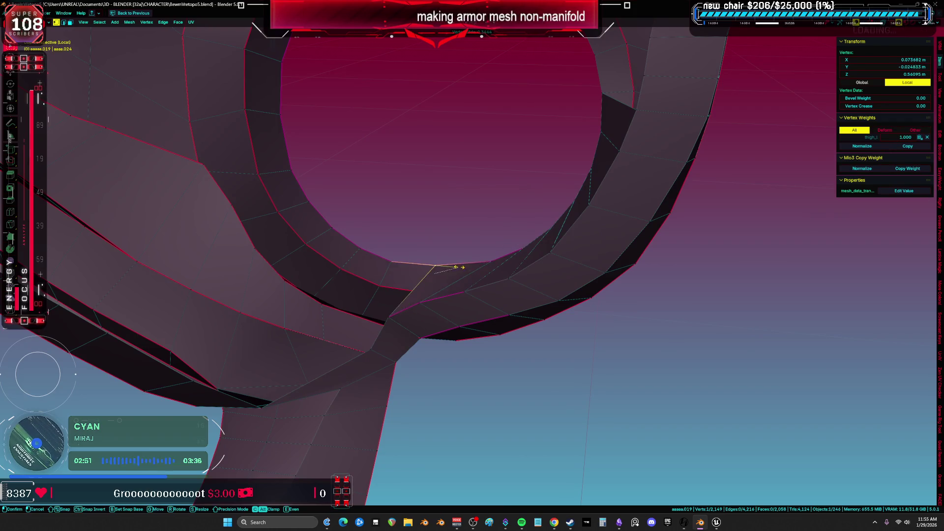
pyautogui.click(451, 262)
pyautogui.press('a')
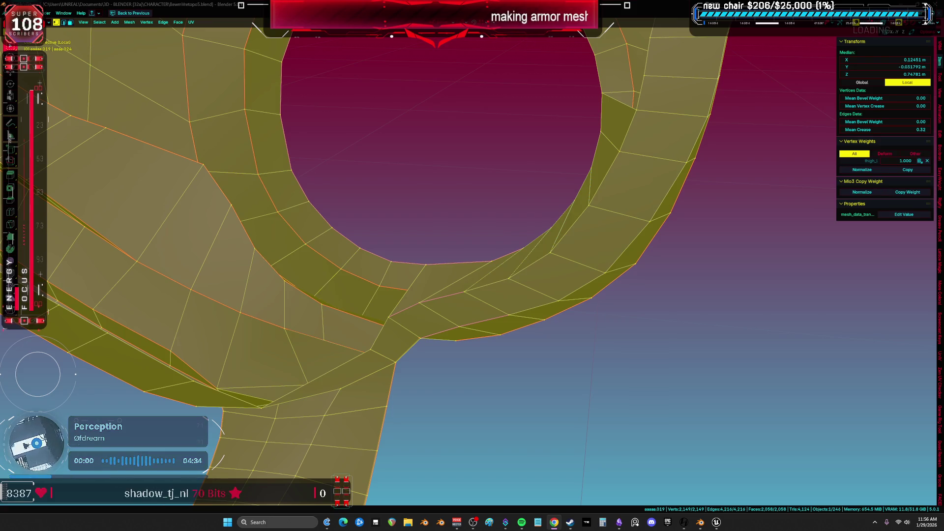
# Step: Select the open edge at the strut corner
pyautogui.moveTo(566, 526)
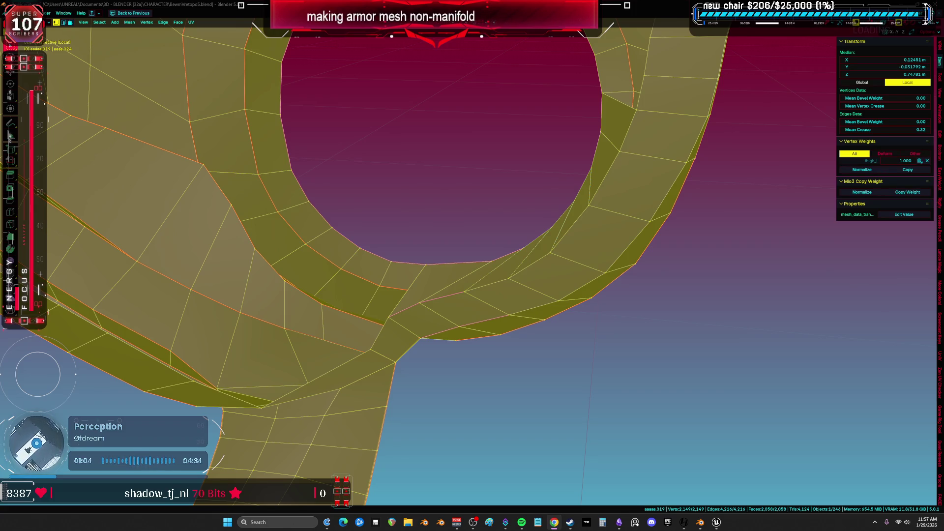
pyautogui.moveTo(472, 295)
pyautogui.mouseDown(button='middle')
pyautogui.moveTo(503, 303)
pyautogui.moveTo(349, 345)
pyautogui.moveTo(523, 337)
pyautogui.moveTo(516, 308)
pyautogui.mouseUp(button='middle')
pyautogui.click(518, 266)
pyautogui.moveTo(518, 265)
pyautogui.mouseDown(button='middle')
pyautogui.moveTo(531, 226)
pyautogui.moveTo(525, 275)
pyautogui.moveTo(539, 243)
pyautogui.moveTo(523, 259)
pyautogui.moveTo(531, 316)
pyautogui.moveTo(521, 325)
pyautogui.moveTo(559, 226)
pyautogui.moveTo(548, 270)
pyautogui.moveTo(579, 290)
pyautogui.mouseUp(button='middle')
# Step: Try filling a face across the open strut-corner edge, then undo it
pyautogui.press('f')
pyautogui.press('f')
pyautogui.press('f')
pyautogui.hotkey('ctrl', 'z')
pyautogui.moveTo(516, 318)
pyautogui.mouseDown(button='middle')
pyautogui.moveTo(471, 329)
pyautogui.moveTo(504, 341)
pyautogui.moveTo(499, 357)
pyautogui.moveTo(316, 326)
pyautogui.moveTo(343, 334)
pyautogui.moveTo(310, 289)
pyautogui.moveTo(346, 387)
pyautogui.moveTo(379, 193)
pyautogui.moveTo(357, 315)
pyautogui.moveTo(310, 276)
pyautogui.mouseUp(button='middle')
pyautogui.press('a')
pyautogui.scroll(3, 346, 388)
pyautogui.hotkey('alt', 'a')
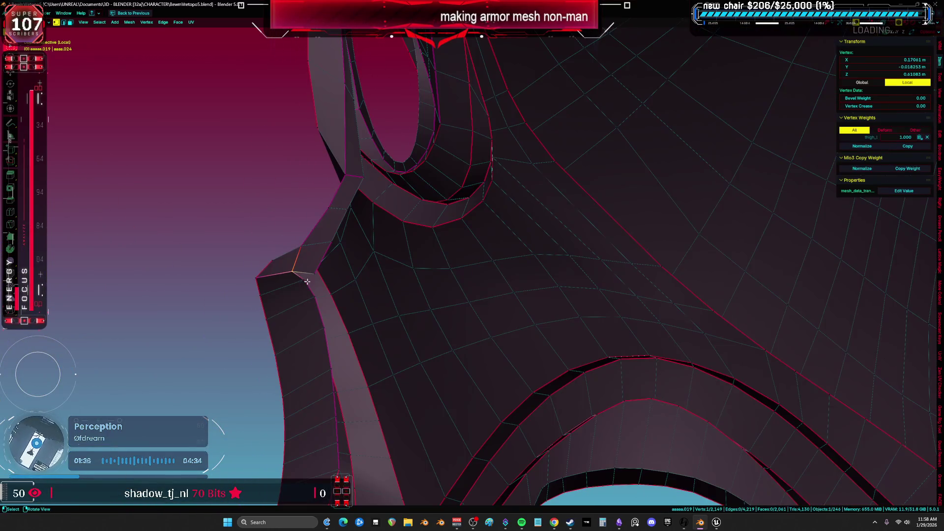
# Step: Extrude the strut's corner vertex and merge it with its neighbour at center
pyautogui.click(315, 276)
pyautogui.press('e')
pyautogui.click(327, 283)
pyautogui.keyDown('shift'); pyautogui.click(334, 287); pyautogui.keyUp('shift')
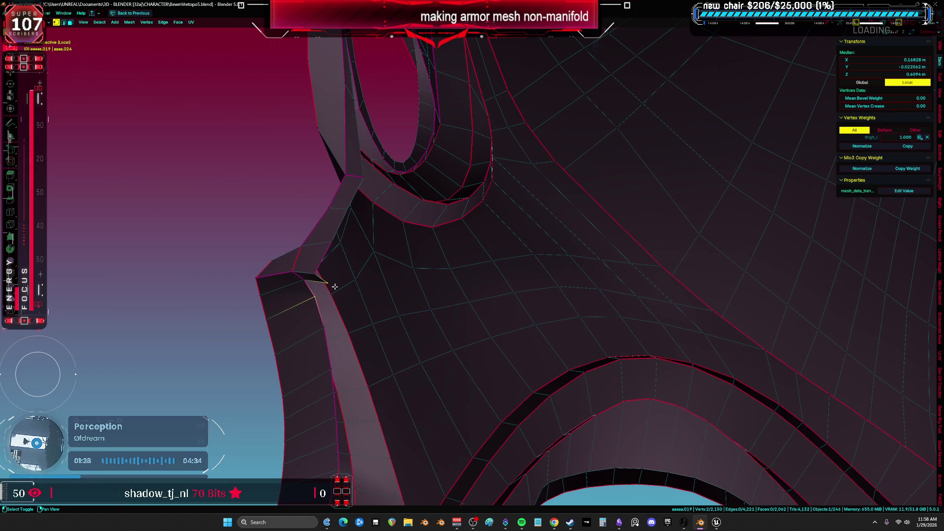
pyautogui.press('m')
pyautogui.click(327, 285)
pyautogui.moveTo(334, 287)
pyautogui.mouseDown(button='middle')
pyautogui.moveTo(383, 312)
pyautogui.moveTo(348, 305)
pyautogui.moveTo(377, 283)
pyautogui.moveTo(487, 328)
pyautogui.moveTo(521, 305)
pyautogui.moveTo(552, 257)
pyautogui.moveTo(473, 216)
pyautogui.moveTo(453, 229)
pyautogui.moveTo(355, 243)
pyautogui.mouseUp(button='middle')
pyautogui.press('a')
# Step: Save the file, then select all non-manifold geometry with X-ray on
pyautogui.hotkey('ctrl', 's')
pyautogui.hotkey('ctrl', 'shift', 'alt', 'm')
pyautogui.hotkey('alt', 'z')
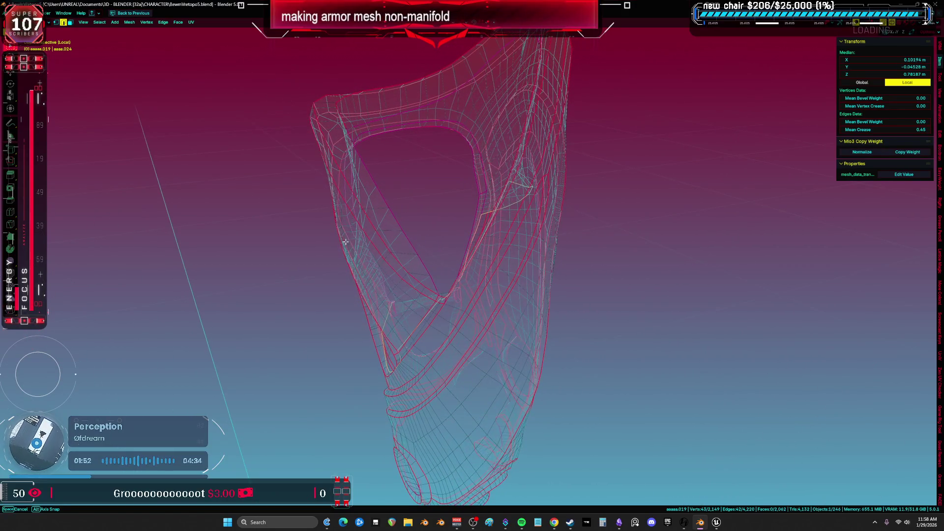
# Step: Turn X-ray off, orbit to the front strap, and select one of its edge loops
pyautogui.hotkey('alt', 'z')
pyautogui.moveTo(444, 240)
pyautogui.mouseDown(button='middle')
pyautogui.moveTo(431, 320)
pyautogui.moveTo(500, 304)
pyautogui.moveTo(499, 204)
pyautogui.moveTo(477, 102)
pyautogui.moveTo(515, 95)
pyautogui.moveTo(473, 220)
pyautogui.moveTo(377, 213)
pyautogui.moveTo(501, 163)
pyautogui.moveTo(519, 190)
pyautogui.moveTo(533, 169)
pyautogui.moveTo(492, 255)
pyautogui.moveTo(537, 284)
pyautogui.mouseUp(button='middle')
pyautogui.scroll(6, 438, 190)
pyautogui.press('a')
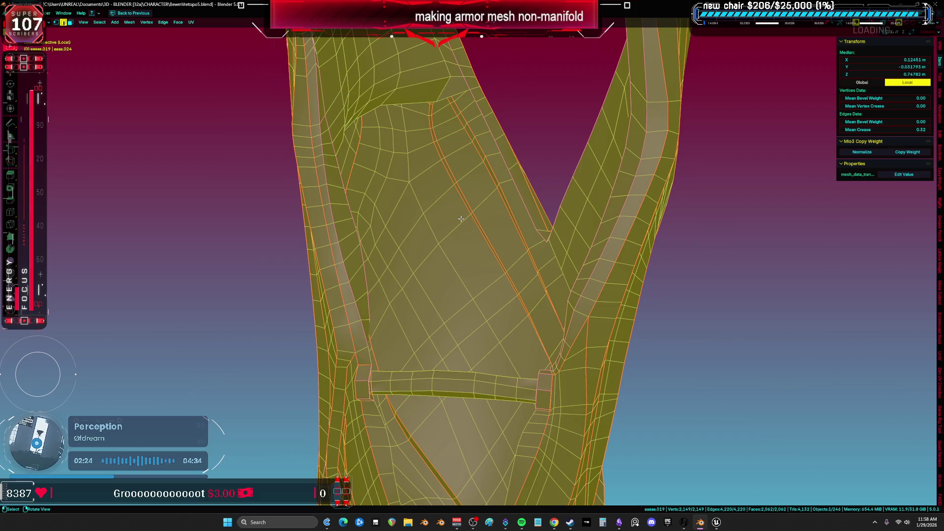
pyautogui.moveTo(461, 219)
pyautogui.mouseDown(button='middle')
pyautogui.moveTo(462, 173)
pyautogui.moveTo(591, 151)
pyautogui.moveTo(517, 163)
pyautogui.mouseUp(button='middle')
pyautogui.keyDown('alt'); pyautogui.click(518, 162); pyautogui.keyUp('alt')
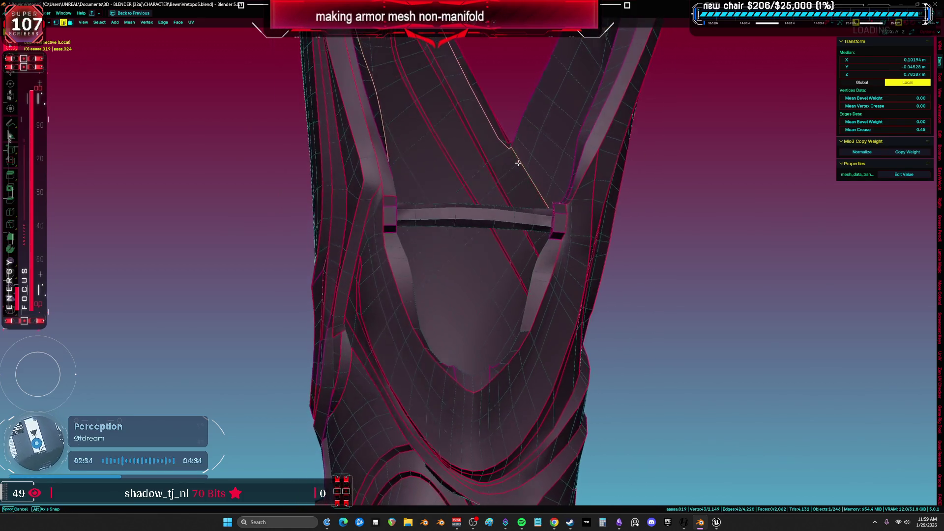
pyautogui.moveTo(455, 163)
pyautogui.mouseDown(button='middle')
pyautogui.moveTo(520, 160)
pyautogui.moveTo(552, 182)
pyautogui.moveTo(542, 191)
pyautogui.moveTo(582, 175)
pyautogui.mouseUp(button='middle')
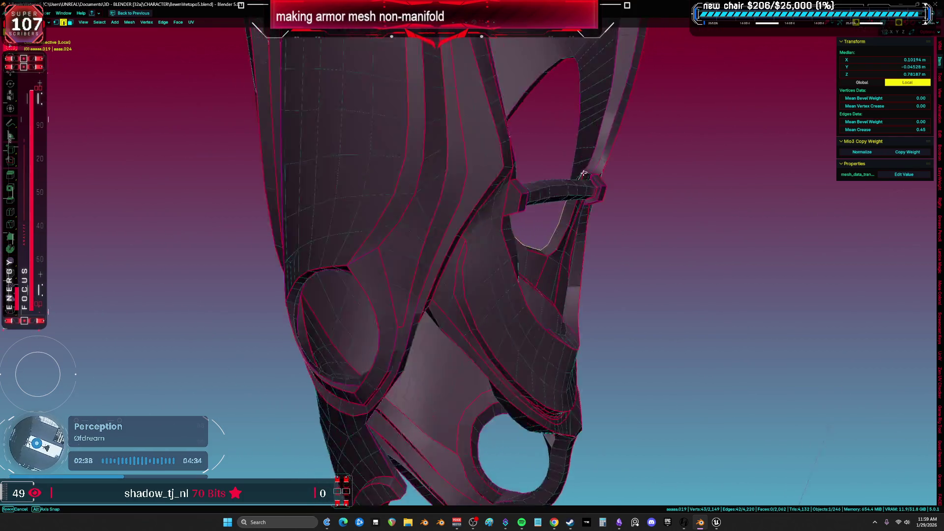
pyautogui.moveTo(586, 257); pyautogui.dragTo(491, 182, button='middle')
pyautogui.hotkey('alt', 'a')
pyautogui.hotkey('alt', 'z')
pyautogui.press('1')
pyautogui.moveTo(494, 157); pyautogui.dragTo(139, 391)
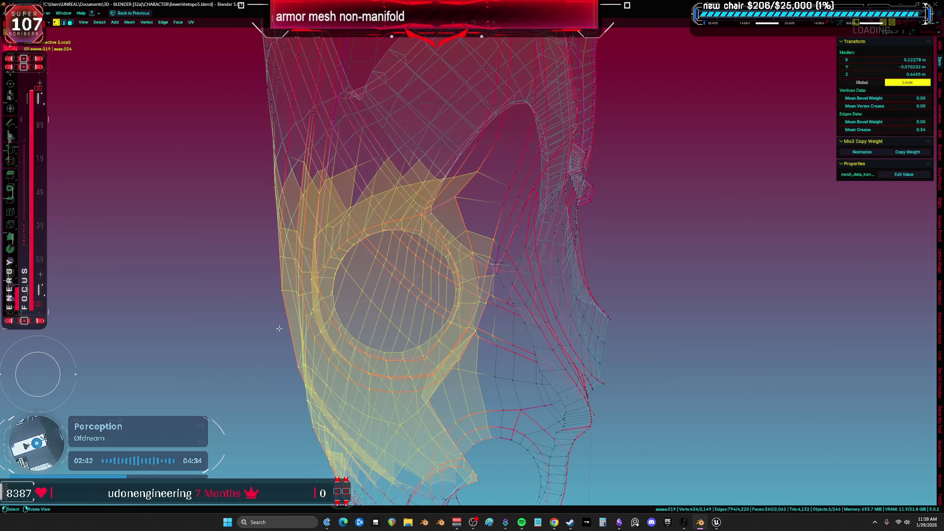
pyautogui.press('h')
pyautogui.hotkey('alt', 'z')
pyautogui.moveTo(610, 290)
pyautogui.mouseDown(button='middle')
pyautogui.moveTo(630, 284)
pyautogui.moveTo(506, 259)
pyautogui.moveTo(554, 261)
pyautogui.moveTo(436, 259)
pyautogui.moveTo(477, 271)
pyautogui.mouseUp(button='middle')
pyautogui.moveTo(461, 272)
pyautogui.mouseDown(button='middle')
pyautogui.moveTo(379, 305)
pyautogui.moveTo(382, 220)
pyautogui.moveTo(437, 219)
pyautogui.moveTo(409, 200)
pyautogui.moveTo(447, 160)
pyautogui.moveTo(452, 182)
pyautogui.moveTo(429, 188)
pyautogui.mouseUp(button='middle')
pyautogui.press('a')
pyautogui.hotkey('alt', 'h')
pyautogui.hotkey('alt', 'a')
pyautogui.press('a')
pyautogui.hotkey('alt', 'z')
pyautogui.moveTo(445, 219)
pyautogui.mouseDown(button='middle')
pyautogui.moveTo(434, 172)
pyautogui.moveTo(356, 260)
pyautogui.moveTo(333, 255)
pyautogui.moveTo(356, 267)
pyautogui.moveTo(516, 278)
pyautogui.mouseUp(button='middle')
pyautogui.hotkey('alt', 'z')
pyautogui.scroll(3, 515, 278)
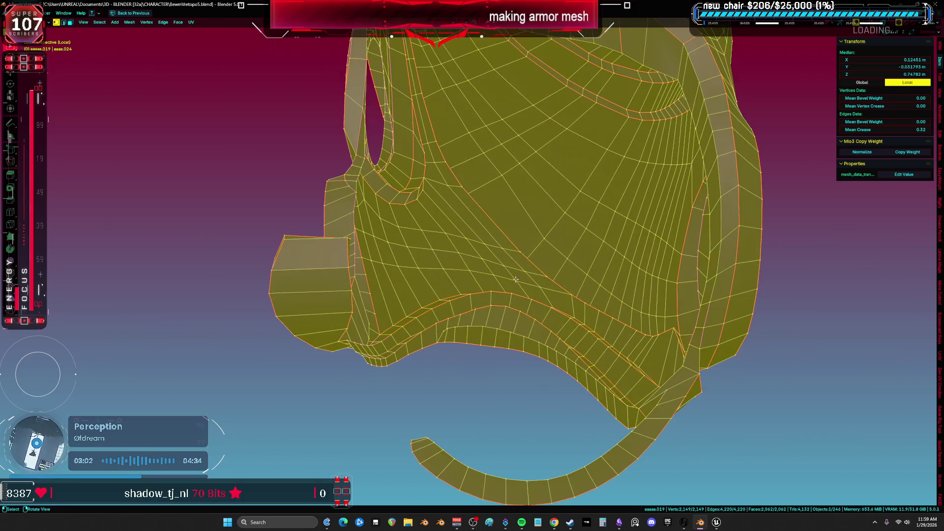
pyautogui.keyDown('alt'); pyautogui.click(494, 329); pyautogui.keyUp('alt')
# Step: Merge the two overlapping vertices on the curved strut at their center
pyautogui.moveTo(498, 320)
pyautogui.mouseDown(button='middle')
pyautogui.moveTo(539, 310)
pyautogui.moveTo(515, 230)
pyautogui.mouseUp(button='middle')
pyautogui.moveTo(418, 183)
pyautogui.mouseDown(button='middle')
pyautogui.moveTo(474, 276)
pyautogui.moveTo(501, 259)
pyautogui.moveTo(322, 313)
pyautogui.moveTo(488, 301)
pyautogui.mouseUp(button='middle')
pyautogui.click(322, 313)
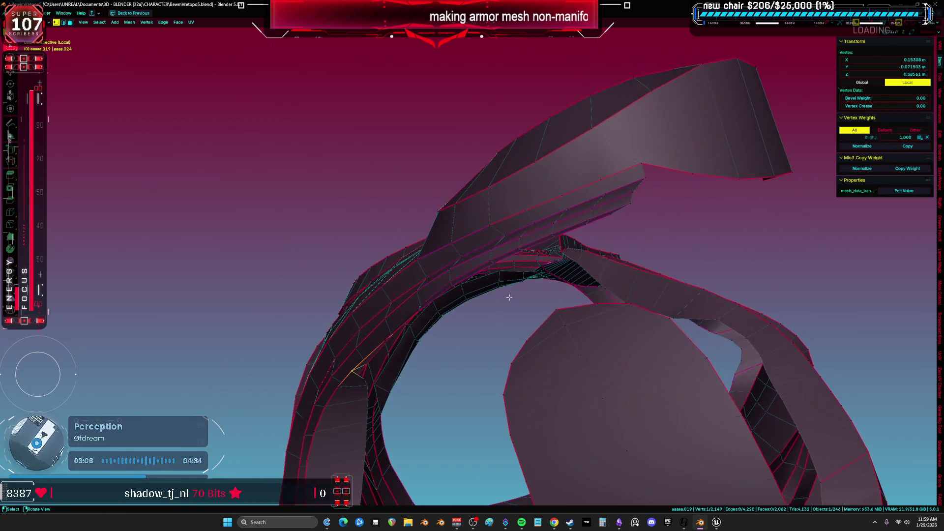
pyautogui.keyDown('ctrl'); pyautogui.click(615, 218); pyautogui.keyUp('ctrl')
pyautogui.moveTo(615, 217)
pyautogui.mouseDown(button='middle')
pyautogui.moveTo(610, 210)
pyautogui.moveTo(327, 299)
pyautogui.moveTo(392, 309)
pyautogui.moveTo(438, 257)
pyautogui.moveTo(459, 285)
pyautogui.moveTo(422, 372)
pyautogui.mouseUp(button='middle')
pyautogui.press('z')
pyautogui.click(566, 210)
pyautogui.hotkey('shift', 'z')
pyautogui.click(422, 371)
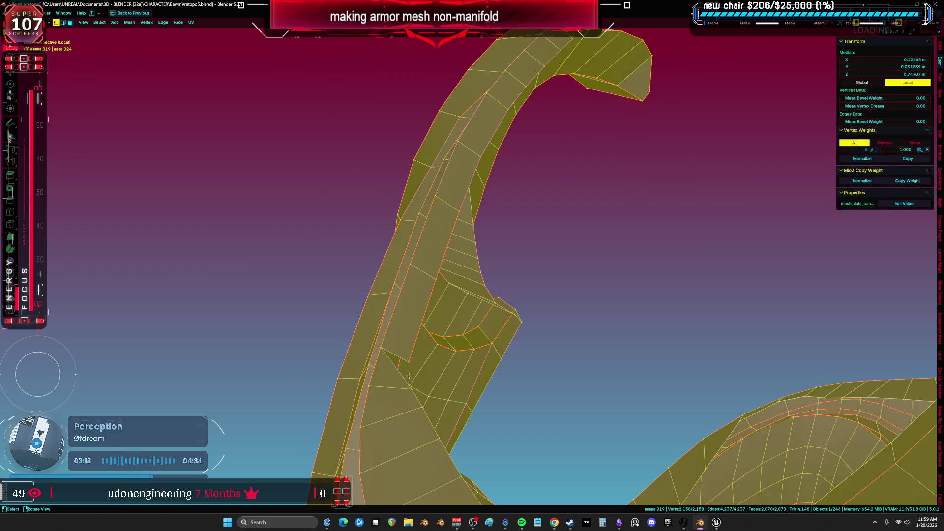
pyautogui.hotkey('shift', 'z')
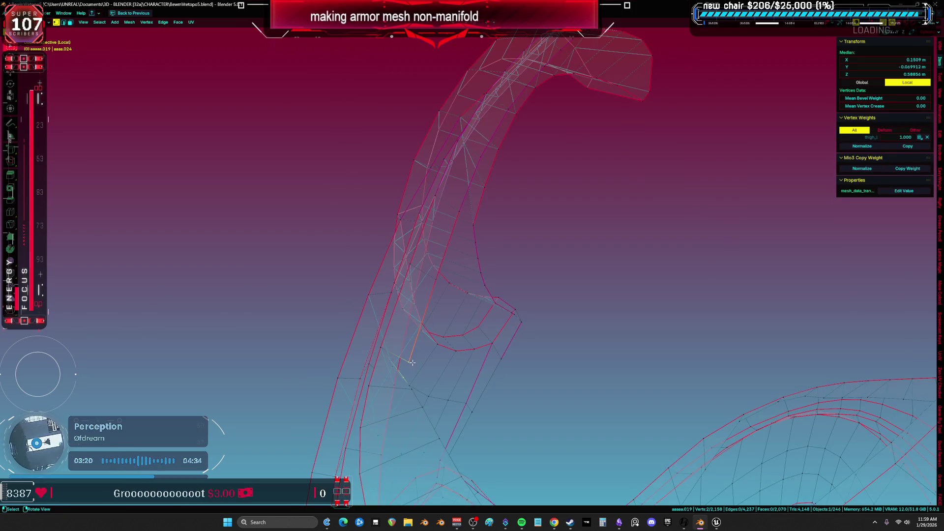
pyautogui.click(410, 365)
pyautogui.hotkey('shift', 'z')
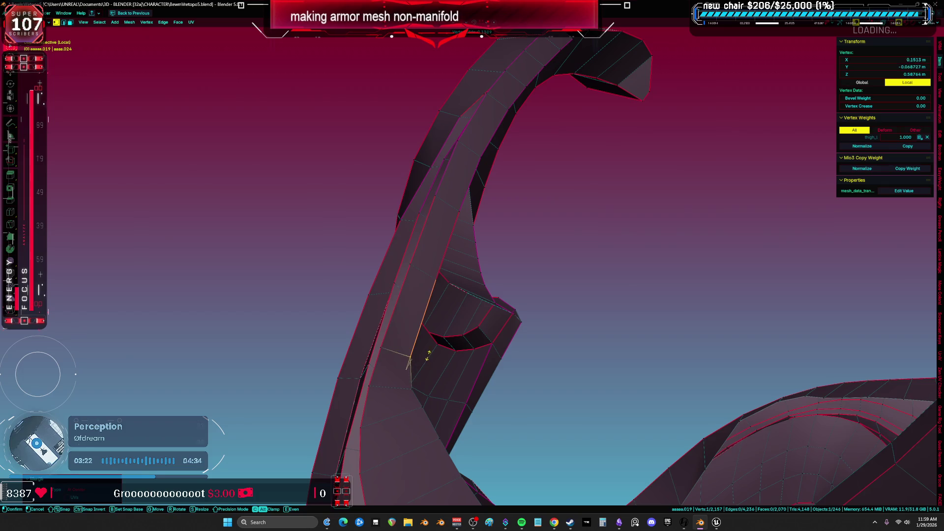
# Step: Cubic-relax the ring's inner edge vertices with LoopTools, then switch to Unreal Engine
pyautogui.press('a')
pyautogui.moveTo(427, 355)
pyautogui.mouseDown(button='middle')
pyautogui.moveTo(390, 325)
pyautogui.moveTo(367, 289)
pyautogui.mouseUp(button='middle')
pyautogui.click(366, 289)
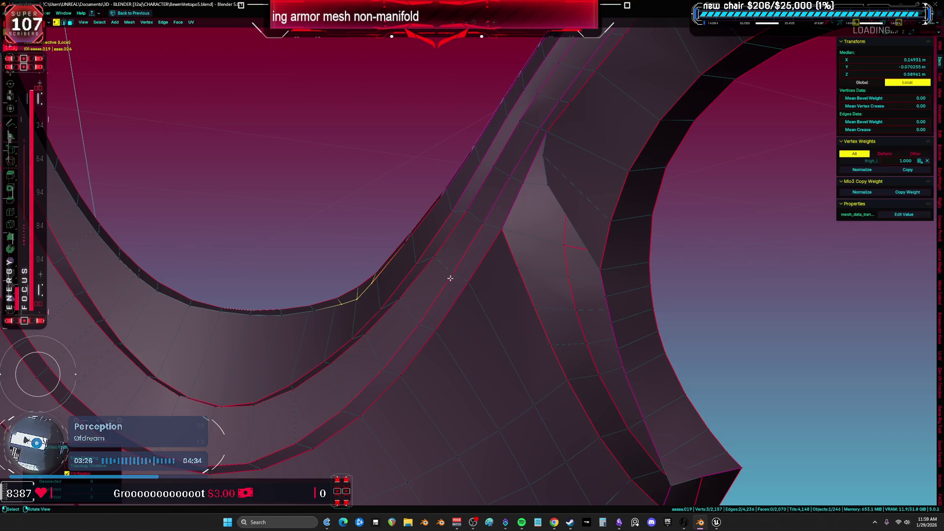
pyautogui.rightClick(450, 279)
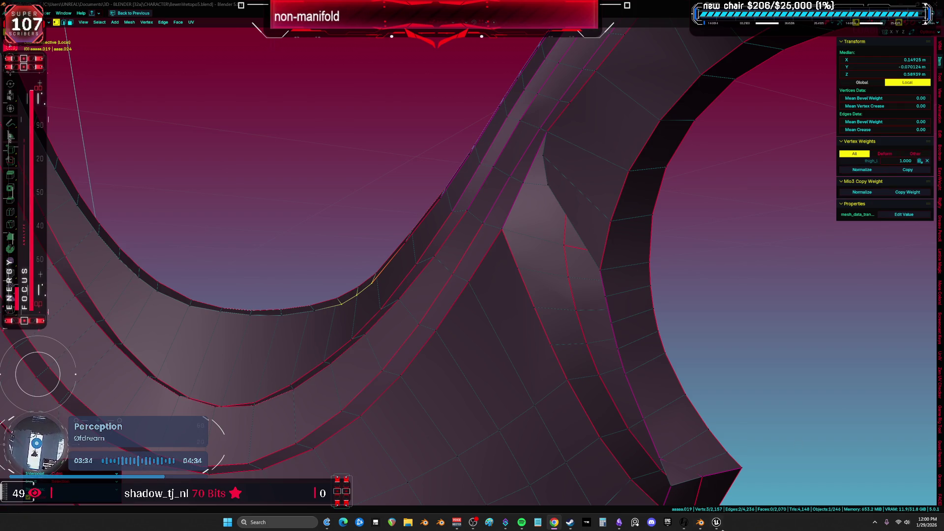
pyautogui.click(716, 522)
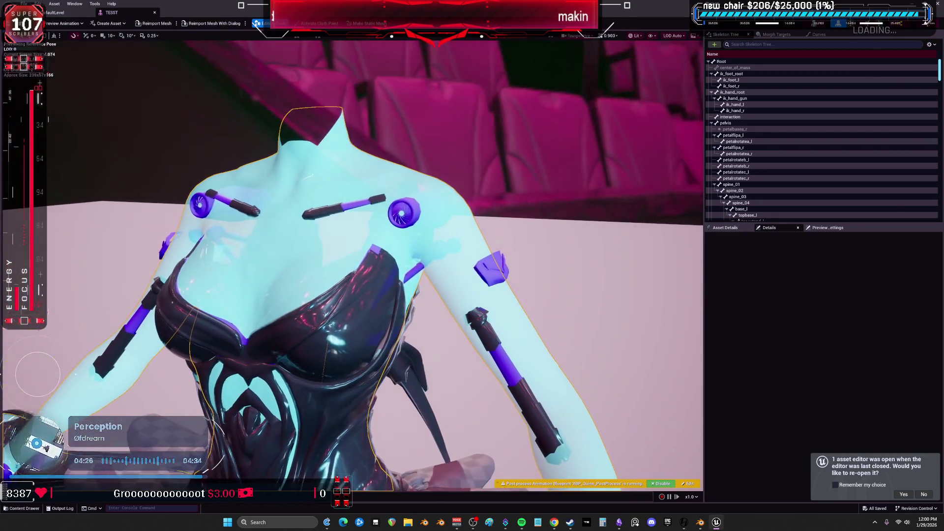
# Step: Switch bone display to selected-only, then back to the full bone hierarchy
pyautogui.scroll(3, 564, 345)
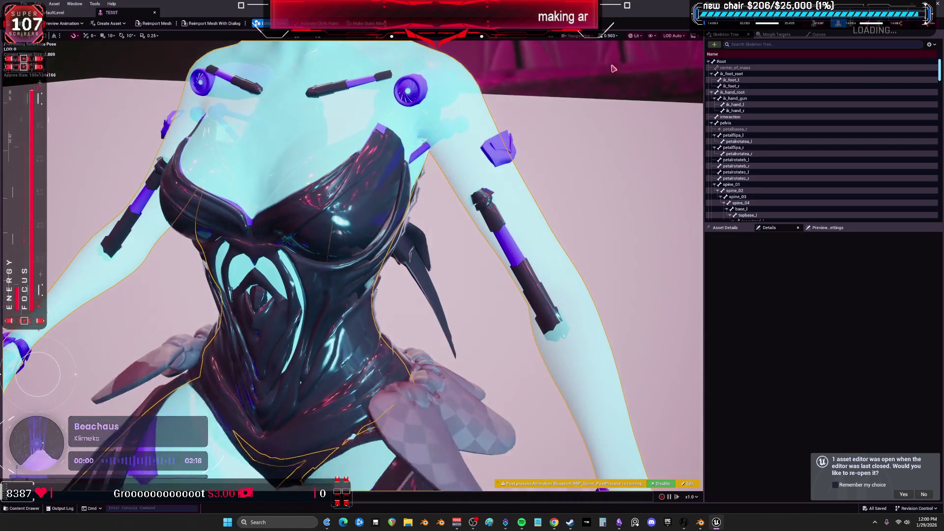
pyautogui.click(652, 36)
pyautogui.moveTo(688, 82)
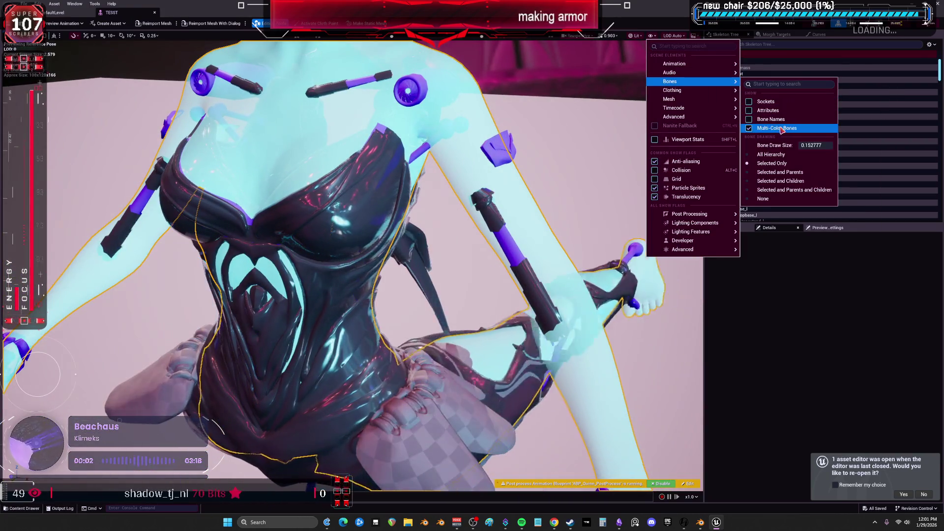
pyautogui.click(771, 164)
pyautogui.click(651, 36)
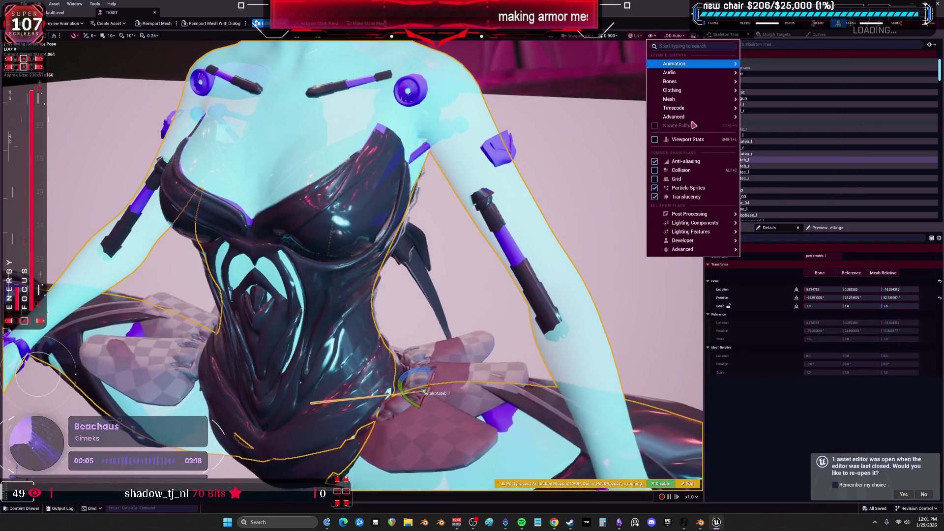
pyautogui.moveTo(688, 81)
pyautogui.click(783, 156)
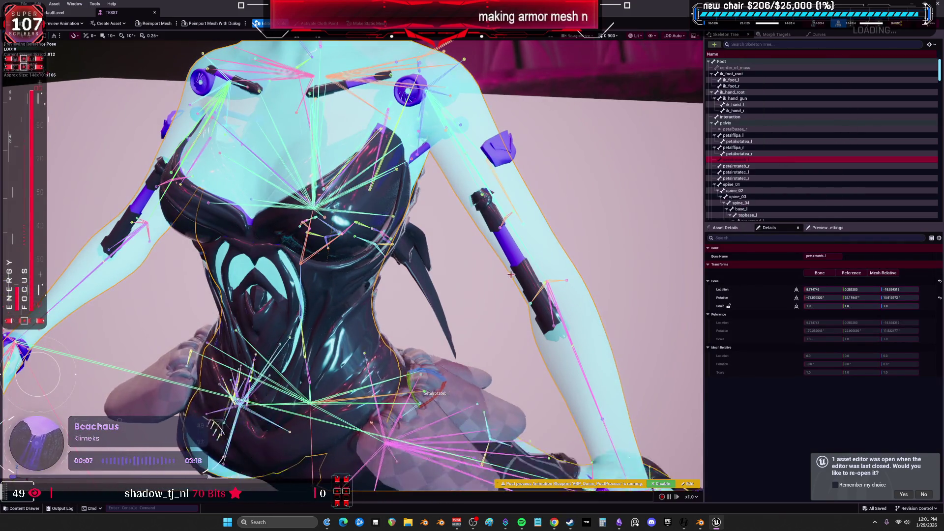
# Step: Rotate the lowerarm_l bone to bend the left forearm, viewing from the front
pyautogui.click(562, 313)
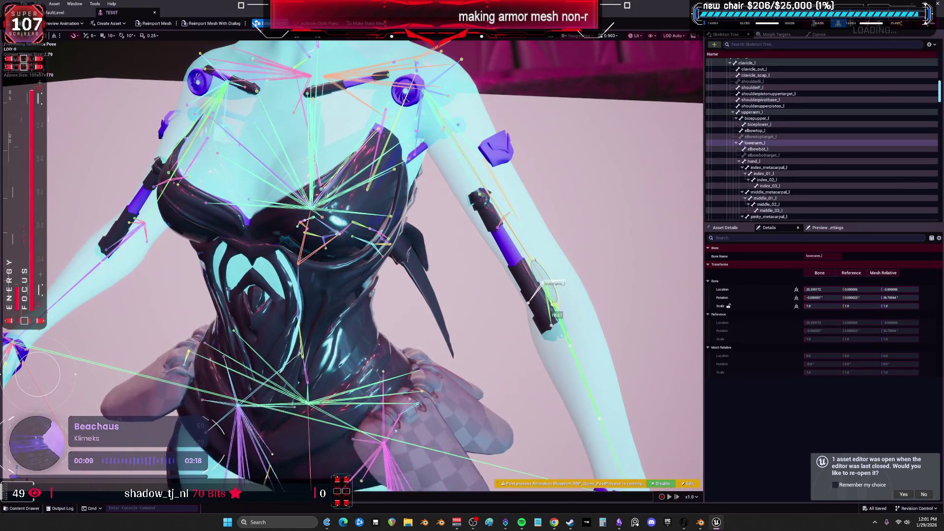
pyautogui.press('Escape')
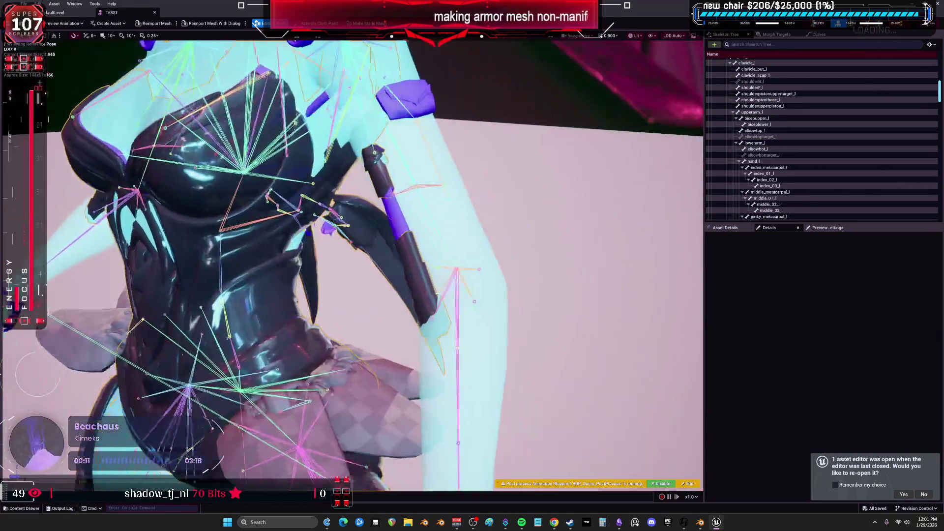
pyautogui.moveTo(569, 291); pyautogui.dragTo(569, 291)
pyautogui.click(520, 220)
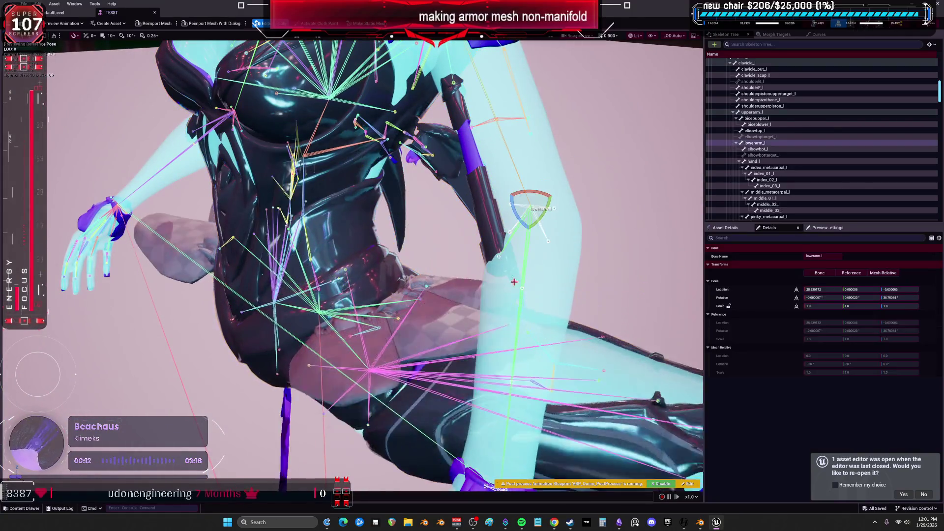
pyautogui.moveTo(514, 216); pyautogui.dragTo(522, 202)
pyautogui.moveTo(372, 189)
pyautogui.mouseDown()
pyautogui.moveTo(290, 199)
pyautogui.moveTo(275, 175)
pyautogui.mouseUp()
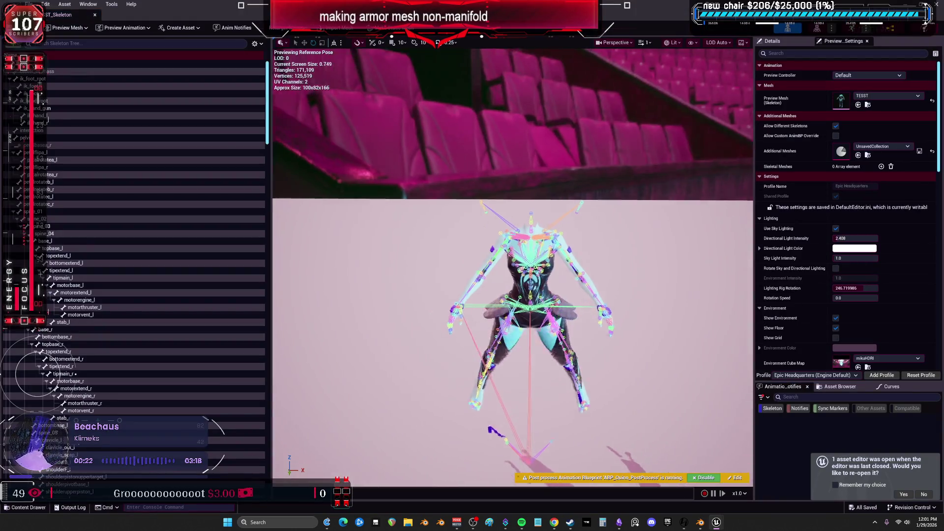
# Step: Swing lowerarm_l through several angles and return it toward rest
pyautogui.scroll(5, 511, 265)
pyautogui.click(426, 238)
pyautogui.moveTo(370, 229); pyautogui.dragTo(493, 247)
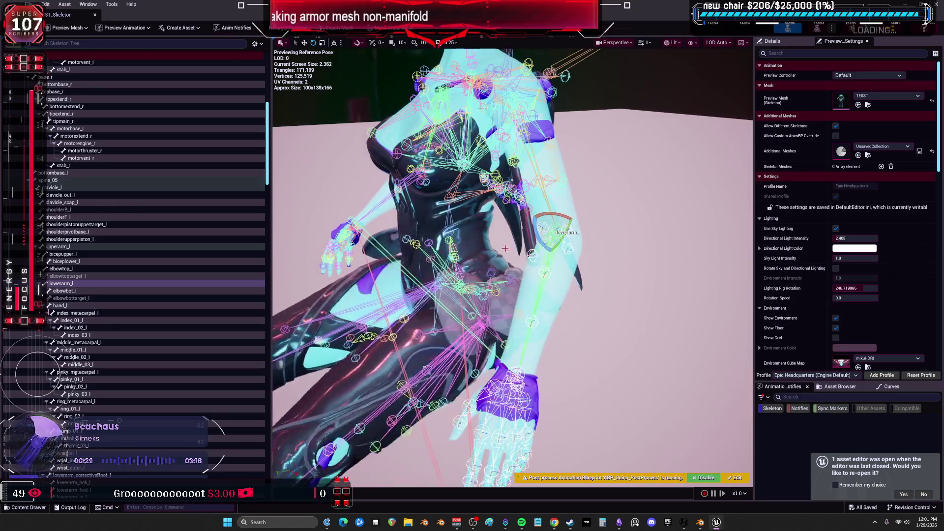
pyautogui.moveTo(547, 263)
pyautogui.mouseDown()
pyautogui.moveTo(601, 466)
pyautogui.moveTo(605, 409)
pyautogui.mouseUp()
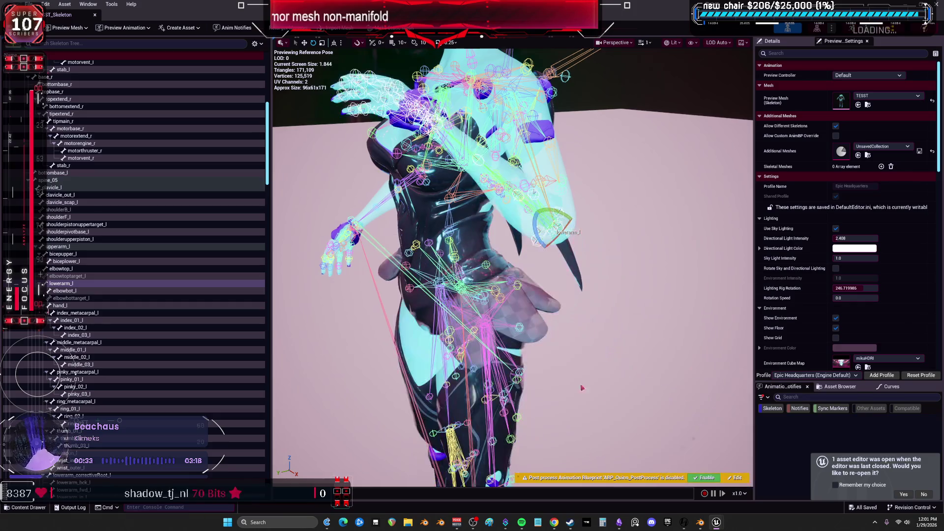
pyautogui.moveTo(538, 231); pyautogui.dragTo(516, 240)
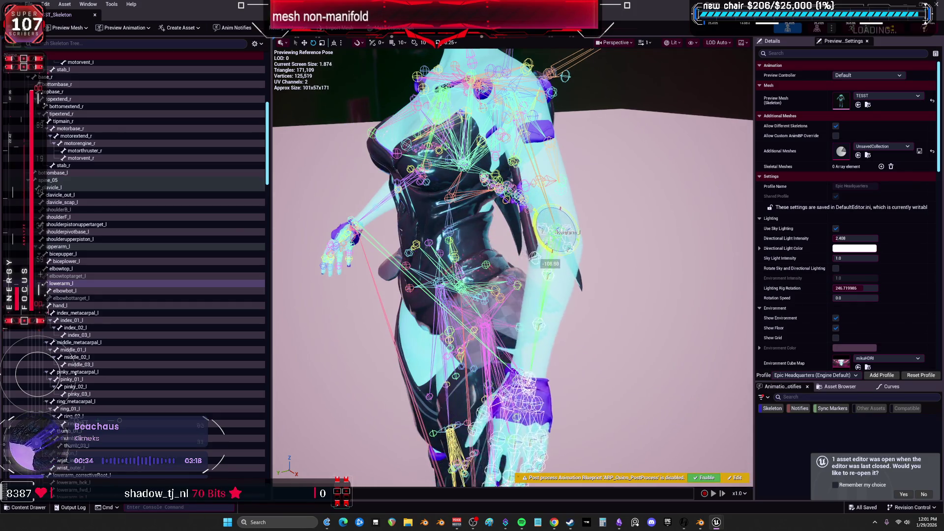
pyautogui.moveTo(511, 266)
pyautogui.mouseDown(button='right')
pyautogui.moveTo(492, 256)
pyautogui.moveTo(506, 268)
pyautogui.moveTo(590, 238)
pyautogui.mouseUp(button='right')
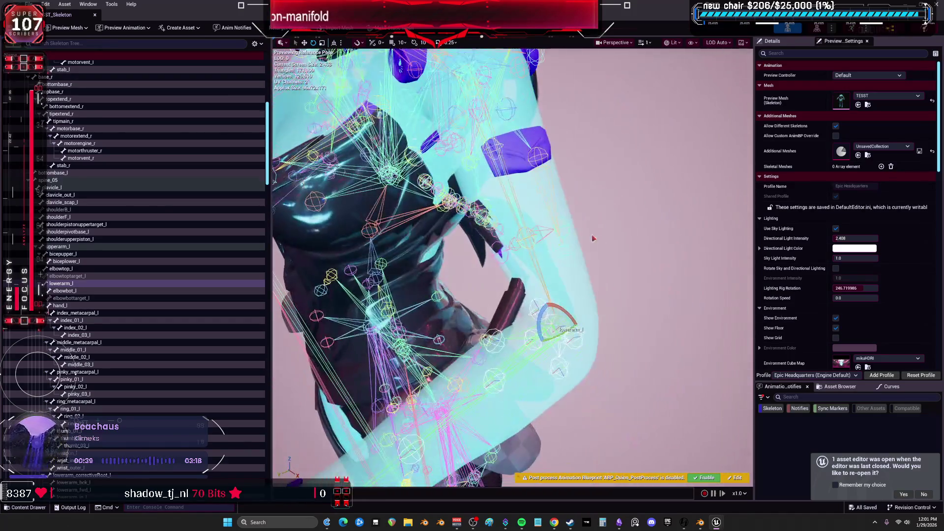
pyautogui.moveTo(539, 317); pyautogui.dragTo(540, 355)
pyautogui.moveTo(512, 265); pyautogui.dragTo(551, 227, button='right')
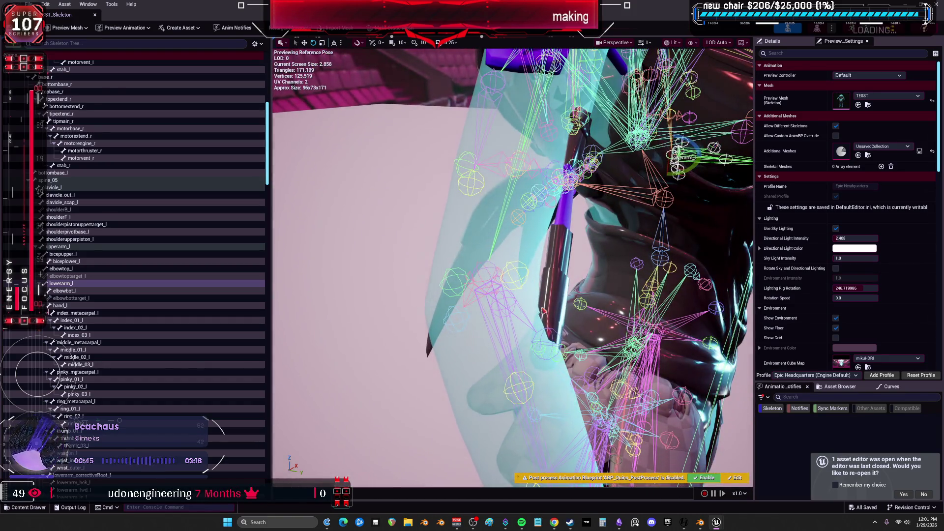
# Step: Bend lowerarm_r, re-enable the post-process animation blueprint, and open the TESST skeletal mesh
pyautogui.click(527, 410)
pyautogui.click(503, 347)
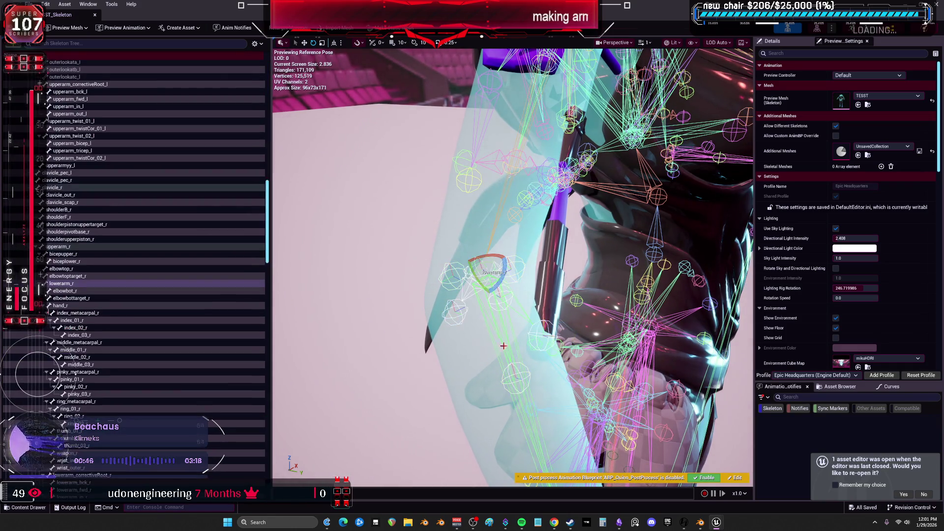
pyautogui.moveTo(472, 241)
pyautogui.mouseDown()
pyautogui.moveTo(479, 238)
pyautogui.moveTo(453, 268)
pyautogui.mouseUp()
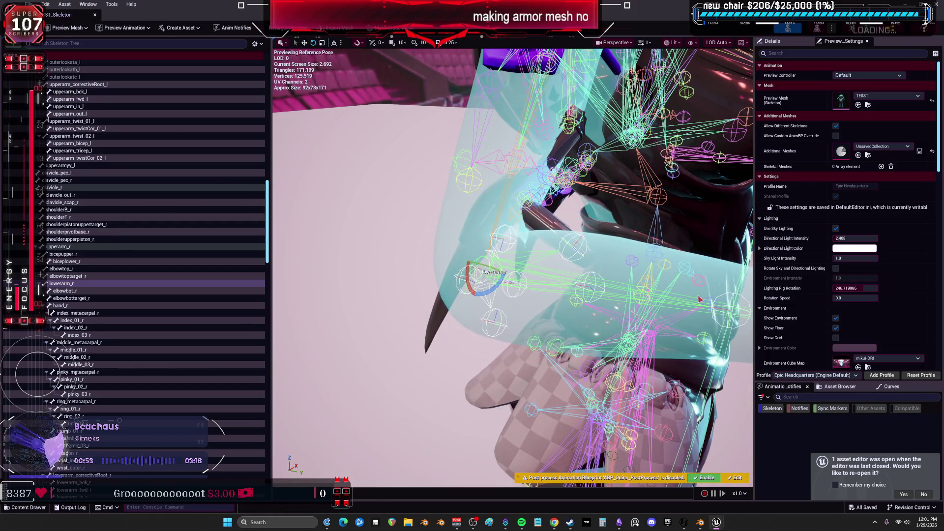
pyautogui.click(706, 479)
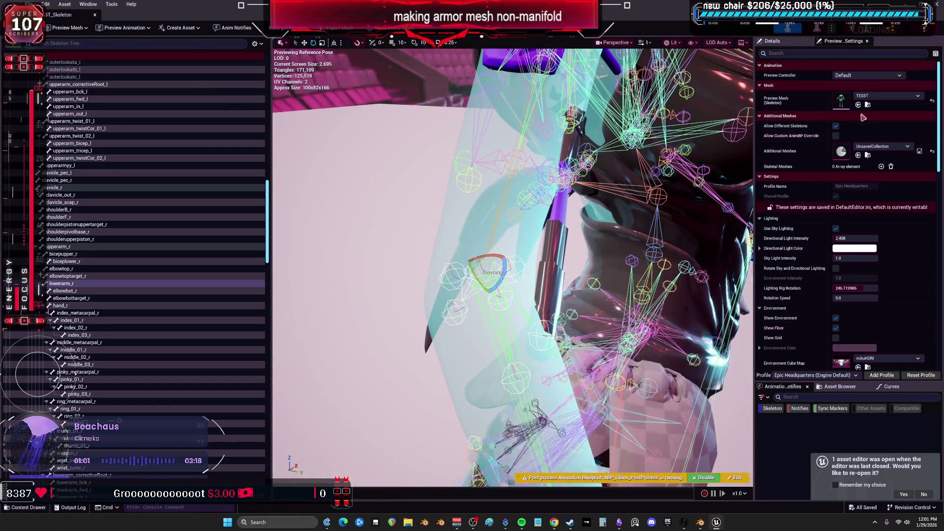
pyautogui.doubleClick(841, 101)
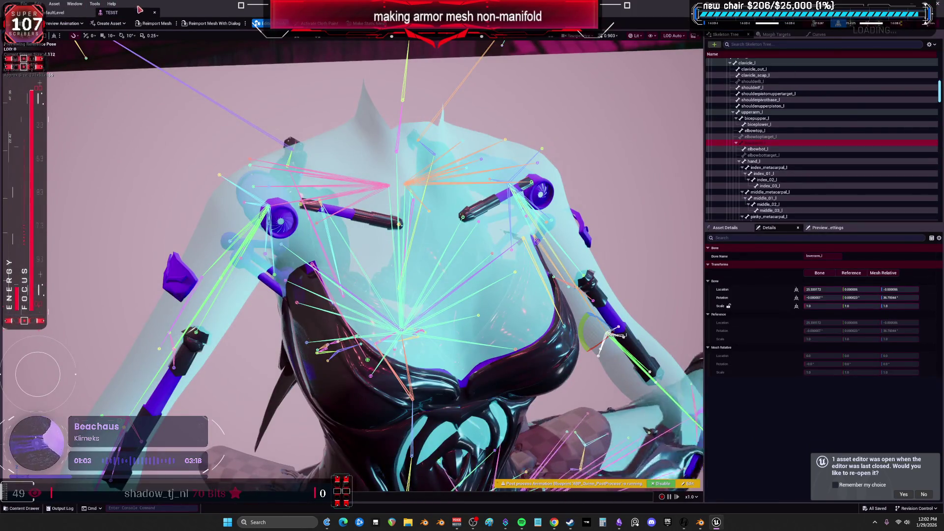
# Step: Move the Control Rig node up and right in the ABP_Quinn_PostProcess AnimGraph, then return to DefaultLevel
pyautogui.click(154, 13)
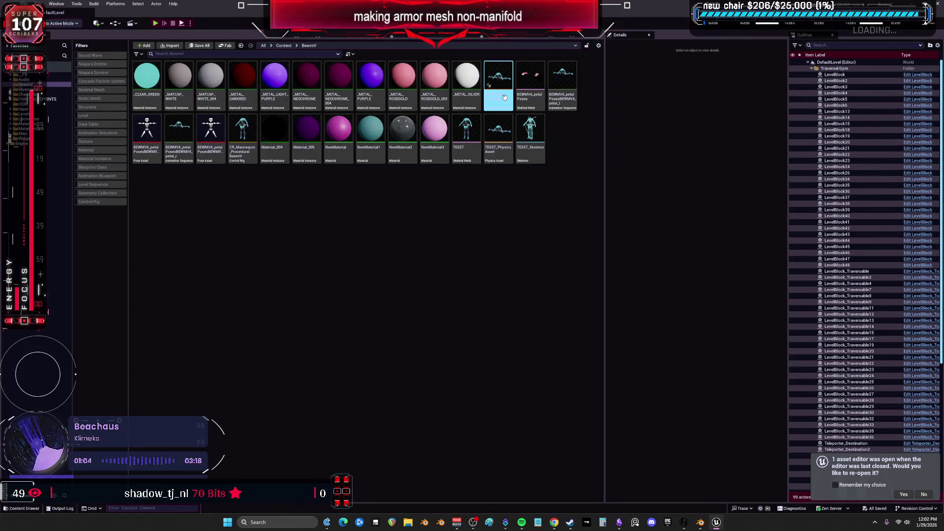
pyautogui.doubleClick(505, 94)
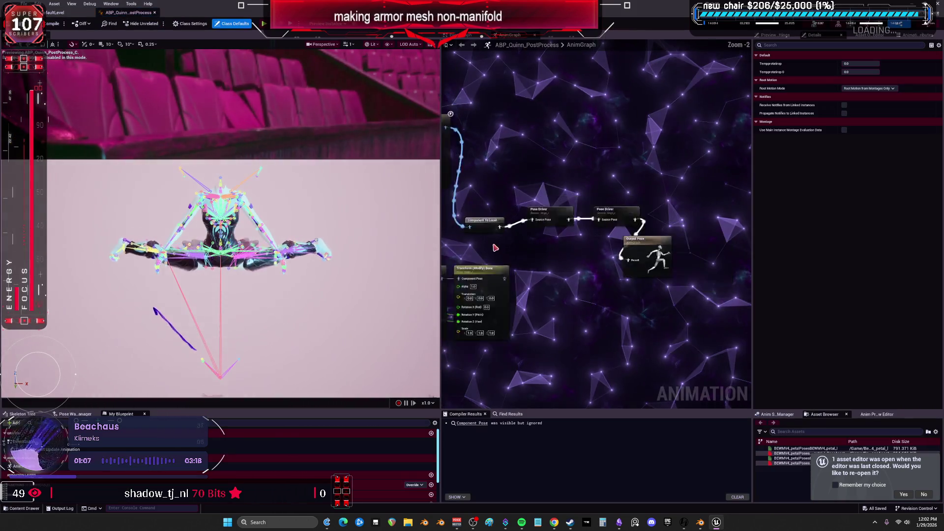
pyautogui.moveTo(492, 261); pyautogui.dragTo(693, 184, button='right')
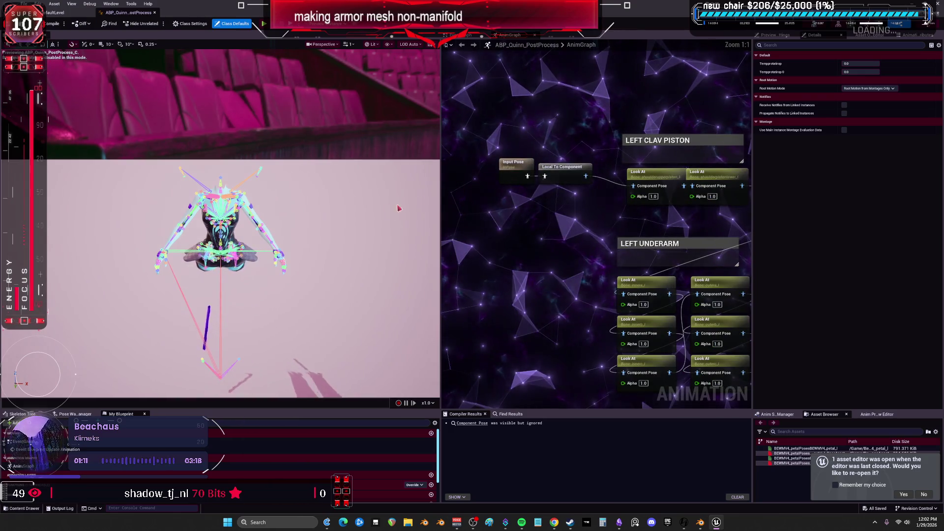
pyautogui.moveTo(442, 219); pyautogui.dragTo(148, 219)
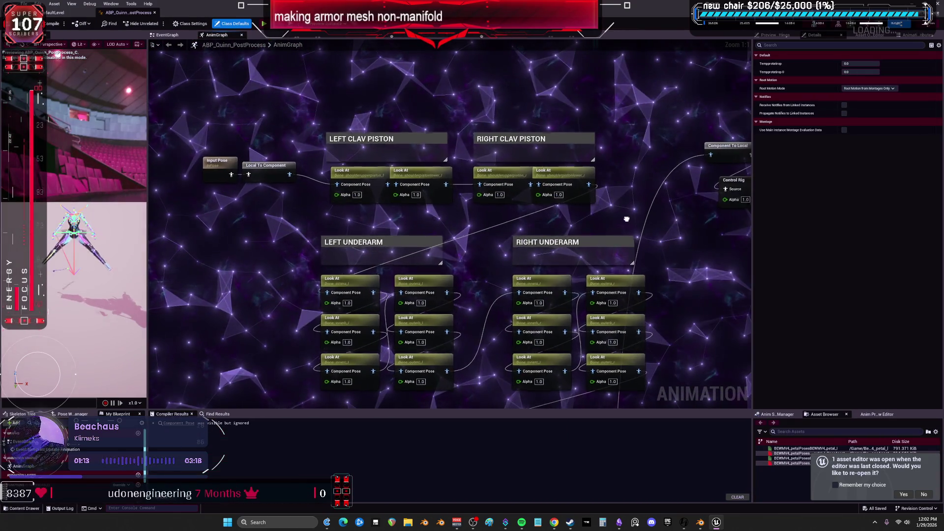
pyautogui.moveTo(572, 348); pyautogui.dragTo(554, 190, button='right')
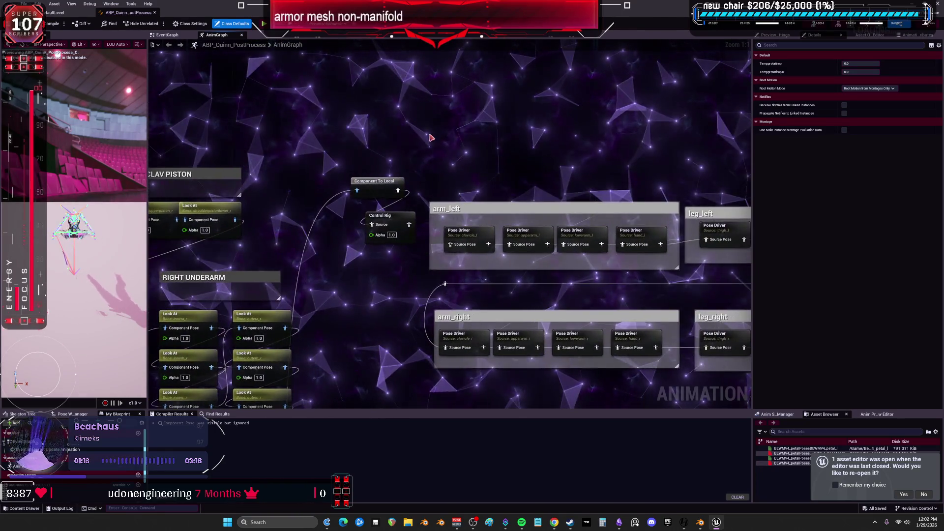
pyautogui.moveTo(398, 223); pyautogui.dragTo(457, 135)
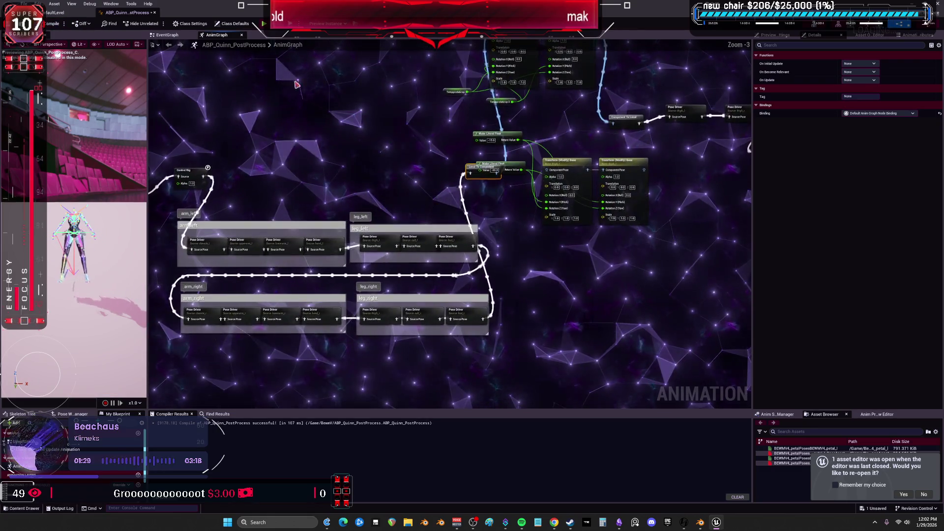
pyautogui.click(64, 14)
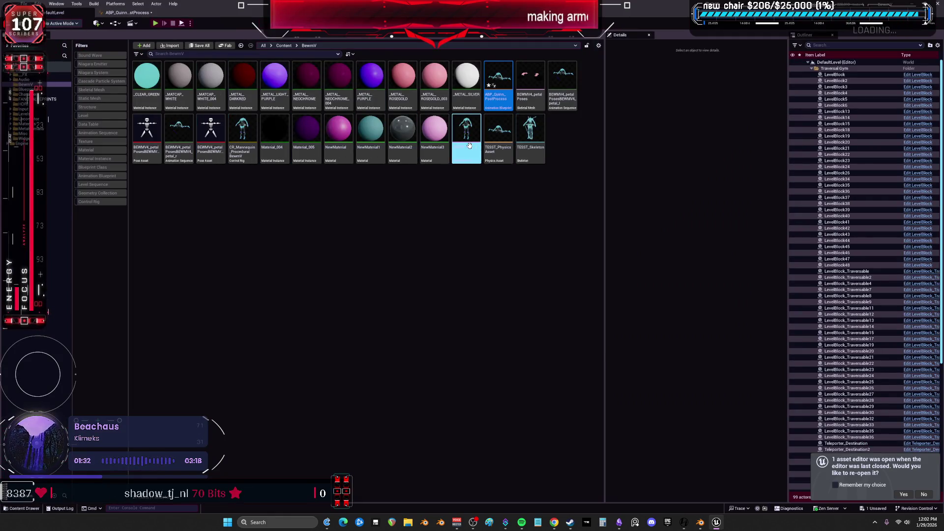
# Step: In the TESST skeletal mesh, rotate the lowerarm_l bone to bend the left forearm
pyautogui.doubleClick(465, 129)
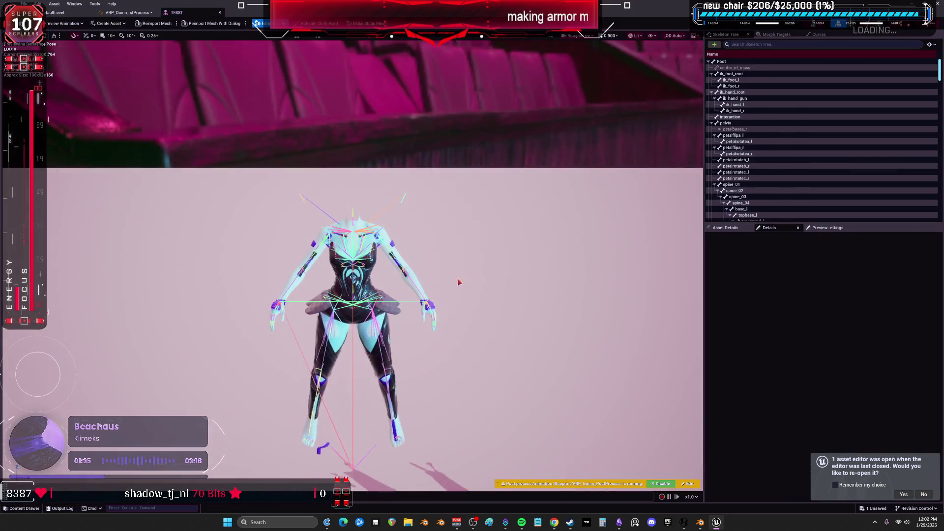
pyautogui.scroll(10, 457, 282)
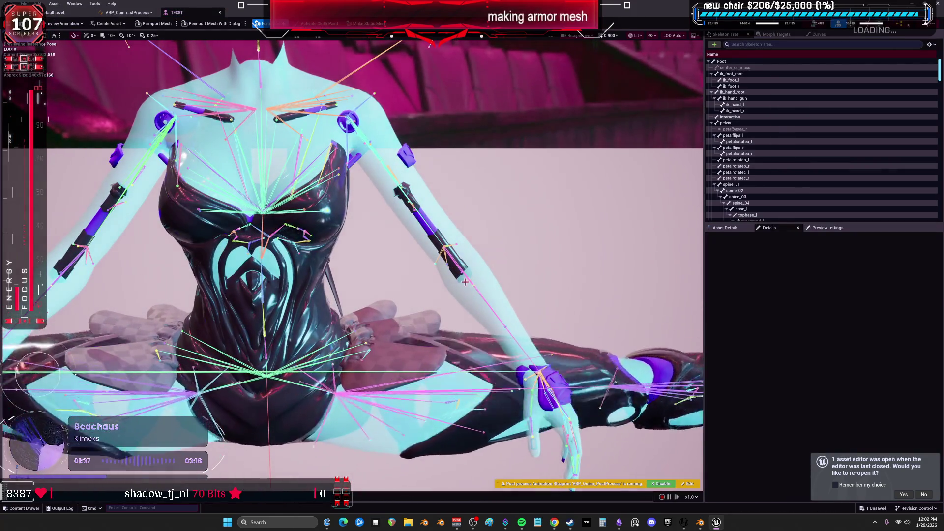
pyautogui.moveTo(465, 282); pyautogui.dragTo(503, 286)
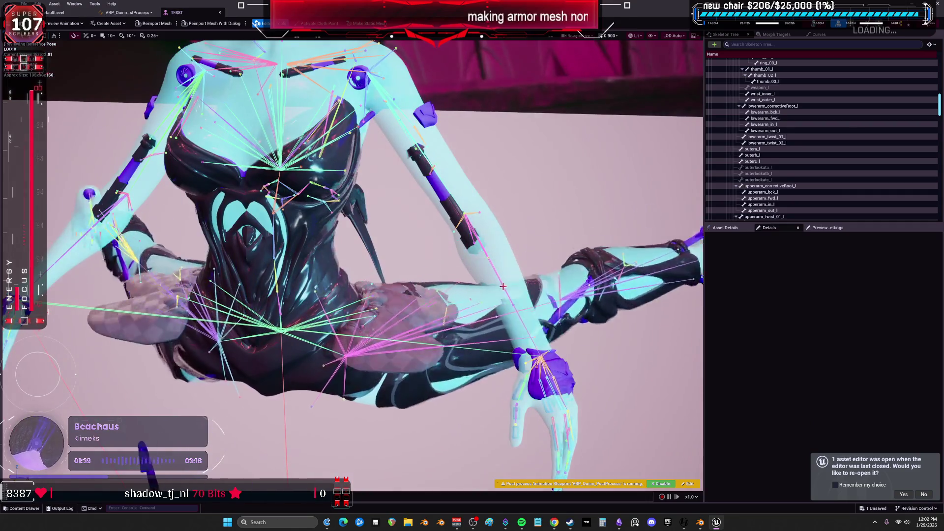
pyautogui.click(503, 286)
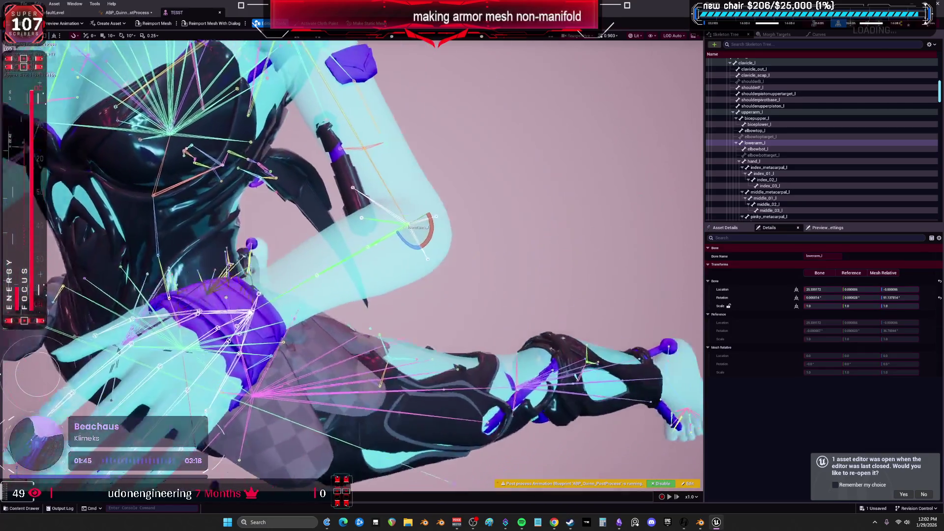
pyautogui.moveTo(431, 227)
pyautogui.mouseDown()
pyautogui.moveTo(484, 267)
pyautogui.moveTo(428, 226)
pyautogui.mouseUp()
pyautogui.moveTo(475, 247); pyautogui.dragTo(359, 216, button='right')
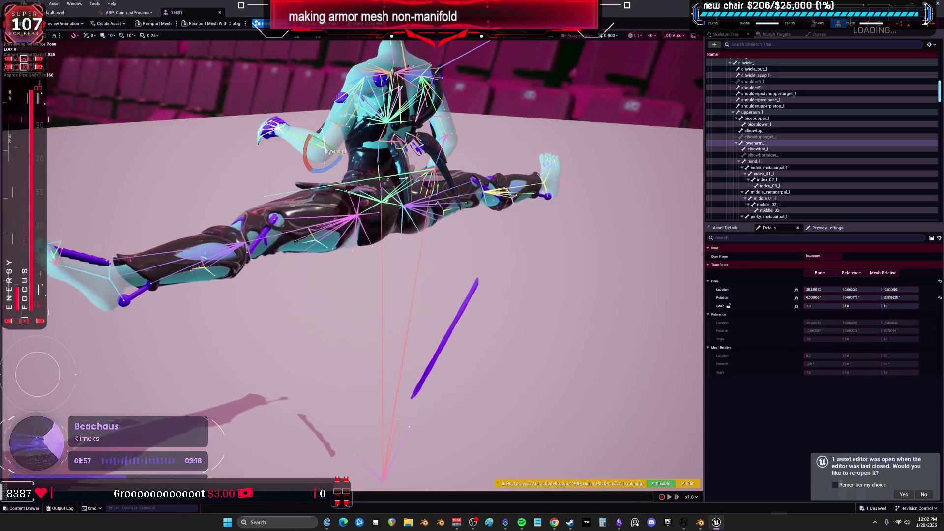
pyautogui.moveTo(359, 216); pyautogui.dragTo(350, 213, button='right')
pyautogui.moveTo(312, 243); pyautogui.dragTo(313, 243, button='right')
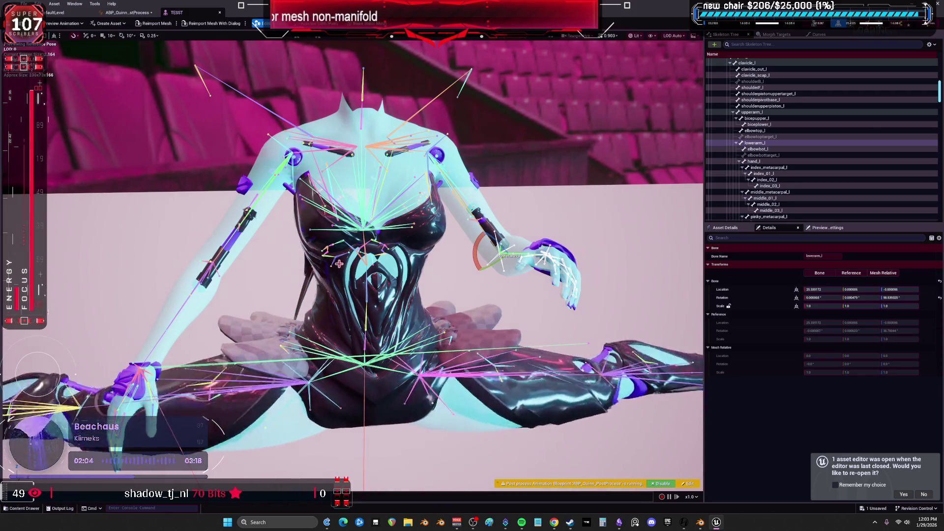
# Step: Rotate the clavicle_r and upperarm_r bones to swing and raise the right arm
pyautogui.click(335, 148)
pyautogui.scroll(5, 436, 178)
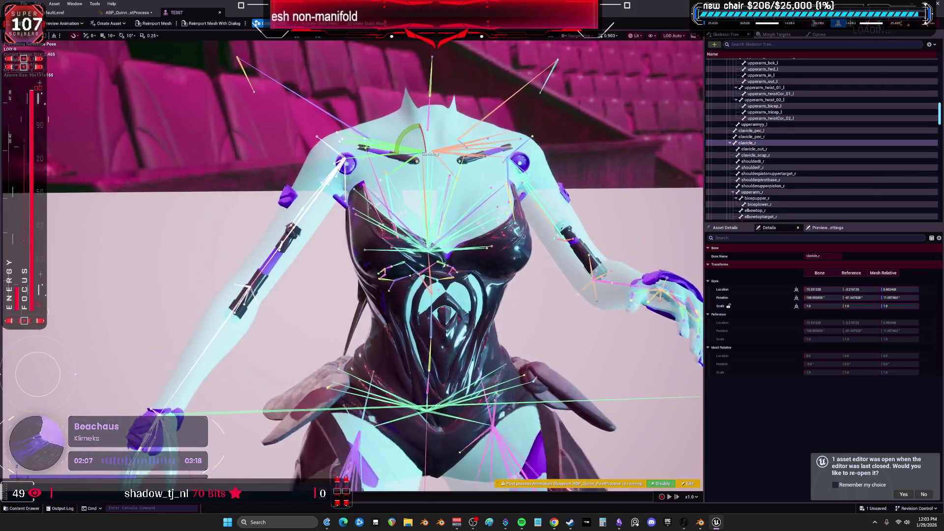
pyautogui.moveTo(437, 178)
pyautogui.mouseDown()
pyautogui.moveTo(465, 172)
pyautogui.moveTo(470, 186)
pyautogui.mouseUp()
pyautogui.click(319, 101)
pyautogui.moveTo(319, 101); pyautogui.dragTo(320, 104)
pyautogui.moveTo(320, 104)
pyautogui.mouseDown(button='right')
pyautogui.moveTo(360, 120)
pyautogui.moveTo(346, 127)
pyautogui.mouseUp(button='right')
pyautogui.moveTo(388, 322)
pyautogui.mouseDown()
pyautogui.moveTo(382, 302)
pyautogui.moveTo(373, 321)
pyautogui.mouseUp()
pyautogui.moveTo(374, 320); pyautogui.dragTo(330, 290, button='right')
pyautogui.moveTo(389, 219)
pyautogui.mouseDown()
pyautogui.moveTo(384, 206)
pyautogui.moveTo(378, 236)
pyautogui.moveTo(383, 196)
pyautogui.moveTo(377, 224)
pyautogui.mouseUp()
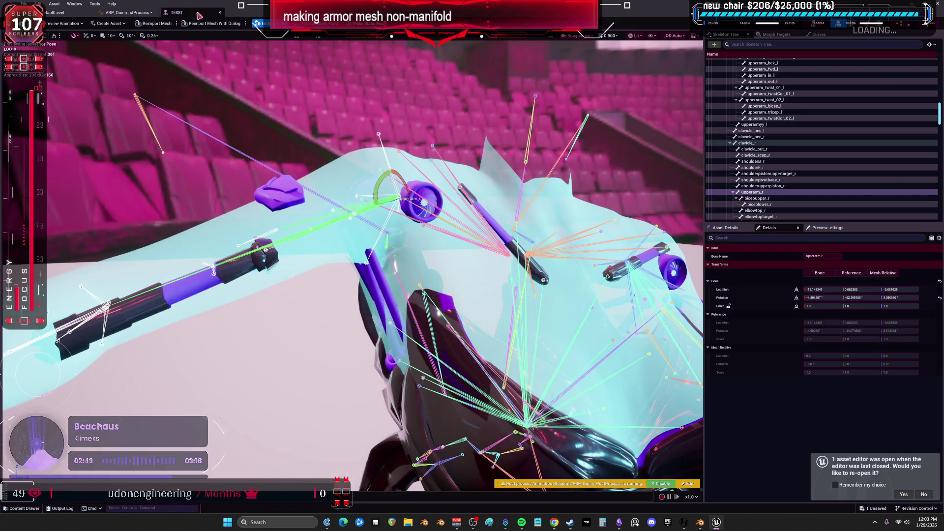
# Step: Close the TESST editor, save all assets with Ctrl+S, and switch back to Blender
pyautogui.middleClick(176, 16)
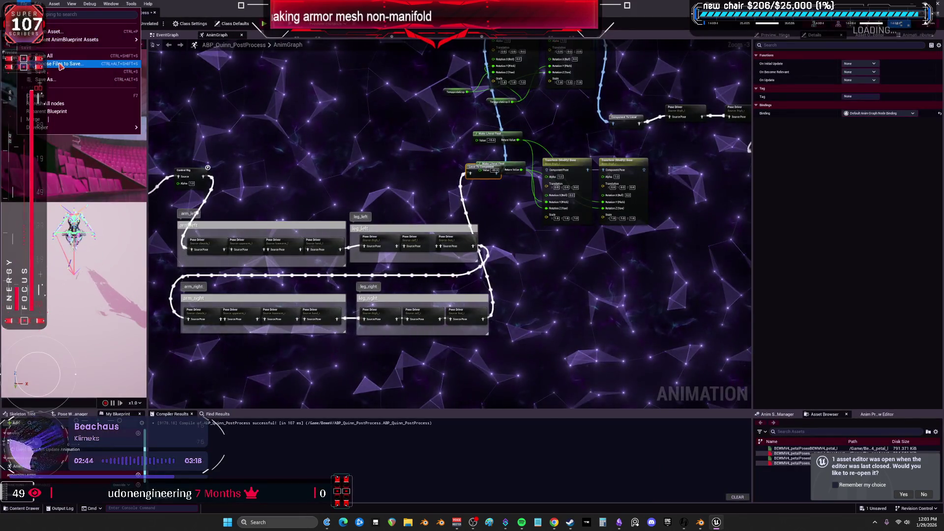
pyautogui.hotkey('ctrl', 's')
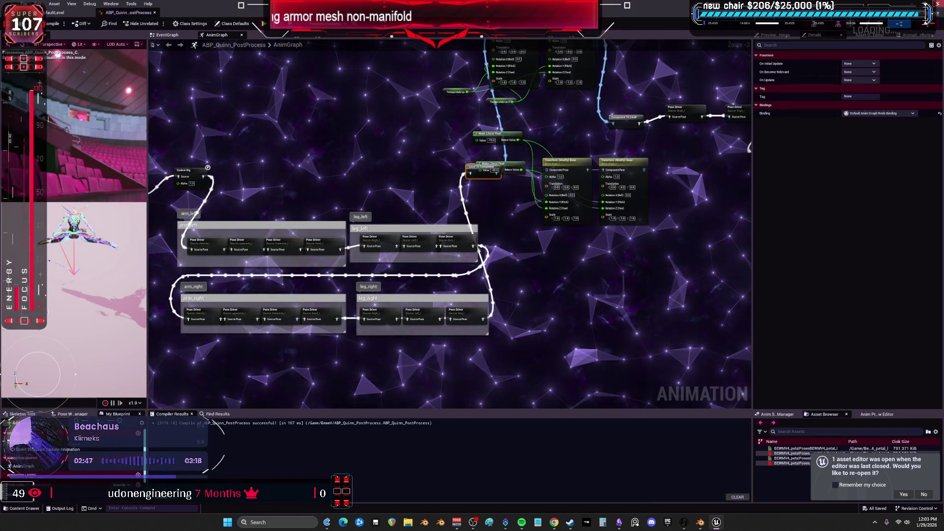
pyautogui.hotkey('alt', 'Tab')
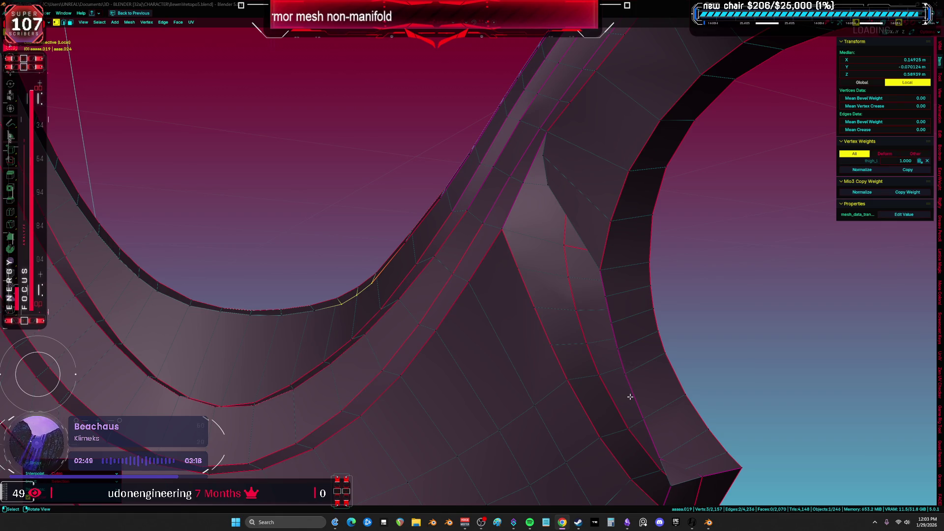
pyautogui.moveTo(622, 428)
pyautogui.mouseDown(button='middle')
pyautogui.moveTo(626, 397)
pyautogui.moveTo(594, 260)
pyautogui.moveTo(577, 257)
pyautogui.moveTo(495, 298)
pyautogui.moveTo(526, 276)
pyautogui.moveTo(498, 318)
pyautogui.moveTo(499, 302)
pyautogui.moveTo(429, 267)
pyautogui.moveTo(449, 196)
pyautogui.mouseUp(button='middle')
pyautogui.press('a')
pyautogui.click(453, 190)
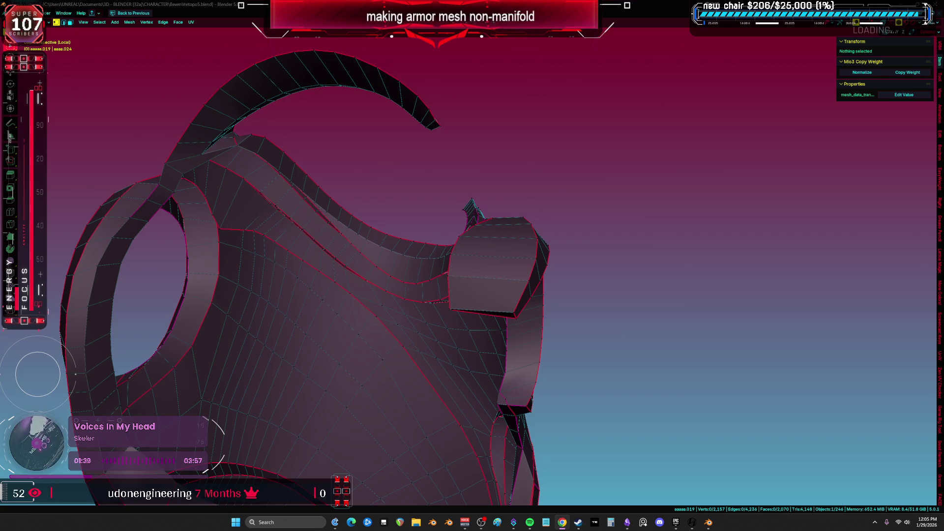
# Step: Fill a face across the gap in the diagonal strut
pyautogui.moveTo(394, 411)
pyautogui.mouseDown(button='middle')
pyautogui.moveTo(461, 344)
pyautogui.moveTo(484, 346)
pyautogui.moveTo(487, 310)
pyautogui.moveTo(468, 350)
pyautogui.moveTo(434, 258)
pyautogui.moveTo(388, 200)
pyautogui.mouseUp(button='middle')
pyautogui.press('a')
pyautogui.click(389, 201)
pyautogui.moveTo(491, 316); pyautogui.dragTo(476, 298, button='middle')
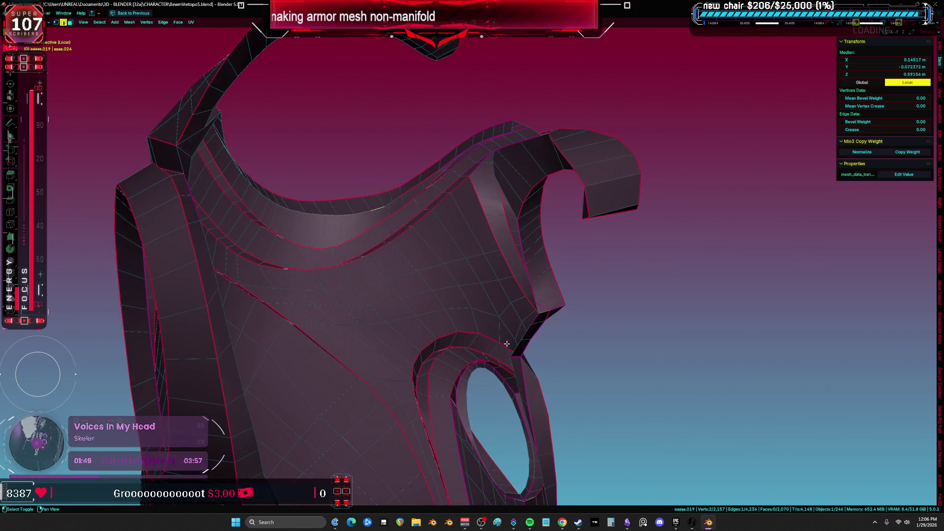
pyautogui.press('f')
# Step: Cut a new edge loop across the strut and select a face at the junction
pyautogui.hotkey('ctrl', 'r')
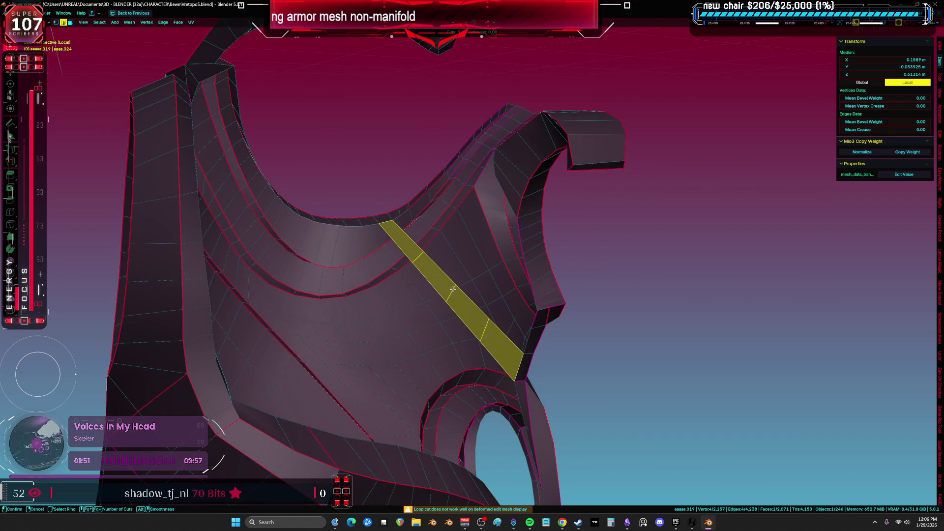
pyautogui.click(449, 273)
pyautogui.moveTo(506, 248)
pyautogui.mouseDown(button='middle')
pyautogui.moveTo(501, 270)
pyautogui.moveTo(527, 227)
pyautogui.moveTo(511, 275)
pyautogui.moveTo(494, 306)
pyautogui.moveTo(491, 275)
pyautogui.moveTo(508, 257)
pyautogui.moveTo(476, 320)
pyautogui.moveTo(476, 278)
pyautogui.moveTo(506, 278)
pyautogui.moveTo(485, 264)
pyautogui.moveTo(524, 255)
pyautogui.moveTo(538, 263)
pyautogui.moveTo(500, 254)
pyautogui.moveTo(472, 295)
pyautogui.moveTo(379, 348)
pyautogui.moveTo(422, 337)
pyautogui.moveTo(446, 312)
pyautogui.moveTo(462, 263)
pyautogui.moveTo(518, 245)
pyautogui.moveTo(525, 267)
pyautogui.mouseUp(button='middle')
pyautogui.click(500, 255)
# Step: Extrude the four selected junction faces where the strut meets the hook
pyautogui.keyDown('shift'); pyautogui.click(469, 271); pyautogui.keyUp('shift')
pyautogui.keyDown('shift'); pyautogui.click(525, 267); pyautogui.keyUp('shift')
pyautogui.press('x')
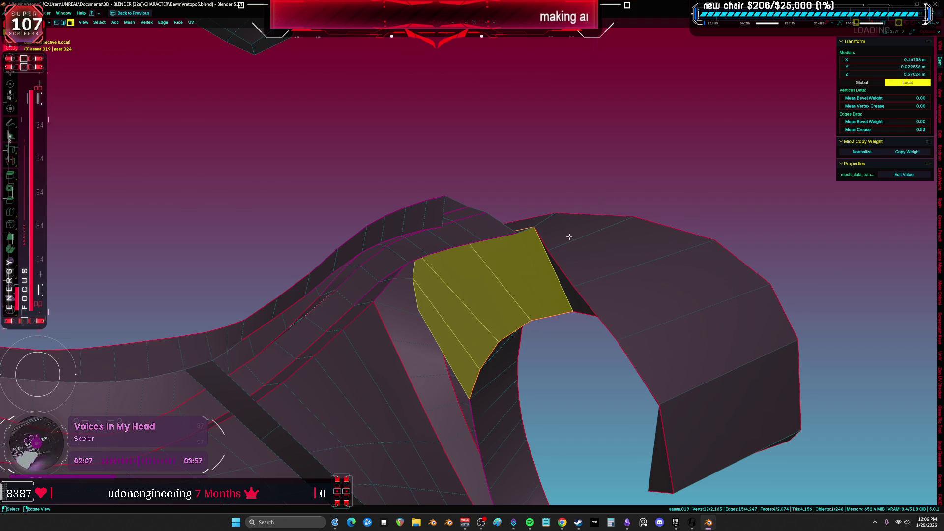
pyautogui.press('e')
pyautogui.click(530, 281)
# Step: Select the loop of faces around the strut and extend the selection
pyautogui.keyDown('alt'); pyautogui.keyDown('shift'); pyautogui.click(511, 249); pyautogui.keyUp('shift'); pyautogui.keyUp('alt')
pyautogui.moveTo(512, 249)
pyautogui.mouseDown(button='middle')
pyautogui.moveTo(527, 246)
pyautogui.moveTo(527, 264)
pyautogui.moveTo(421, 253)
pyautogui.mouseUp(button='middle')
pyautogui.keyDown('shift'); pyautogui.click(422, 252); pyautogui.keyUp('shift')
pyautogui.keyDown('shift'); pyautogui.click(429, 334); pyautogui.keyUp('shift')
pyautogui.moveTo(429, 334); pyautogui.dragTo(466, 312, button='middle')
pyautogui.hotkey('shift', 'g')
pyautogui.click(445, 326)
# Step: Pick an edge and vertex on the extruded block, then clear the selection
pyautogui.moveTo(536, 268)
pyautogui.mouseDown(button='middle')
pyautogui.moveTo(524, 302)
pyautogui.moveTo(525, 280)
pyautogui.mouseUp(button='middle')
pyautogui.click(525, 299)
pyautogui.click(525, 279)
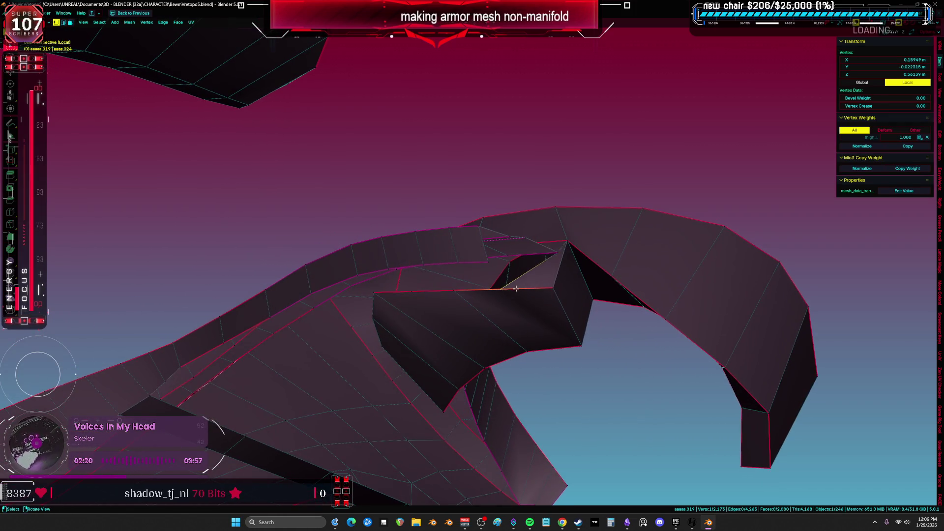
pyautogui.press('g')
pyautogui.press('Escape')
pyautogui.hotkey('alt', 'a')
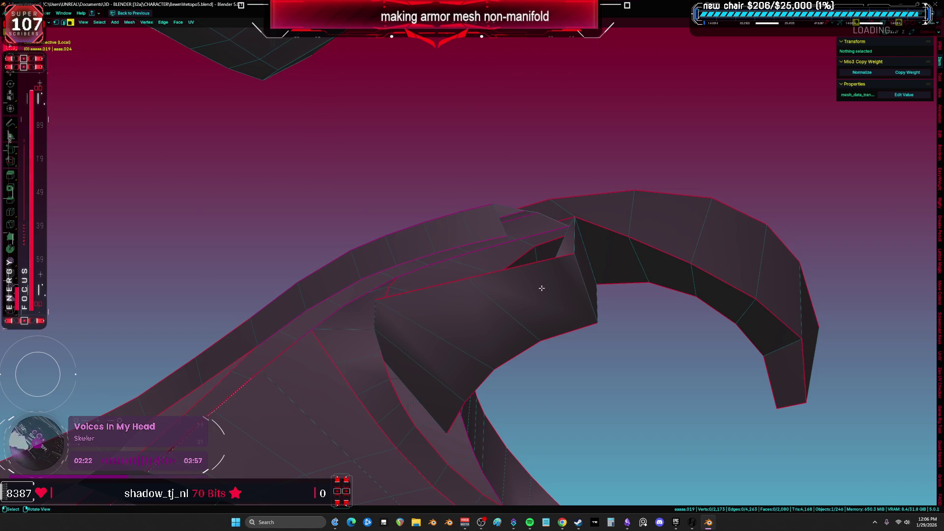
# Step: Fill a triangle at the gap corner and remove the unwanted faces
pyautogui.moveTo(526, 312); pyautogui.dragTo(553, 311, button='middle')
pyautogui.press('1')
pyautogui.click(552, 221)
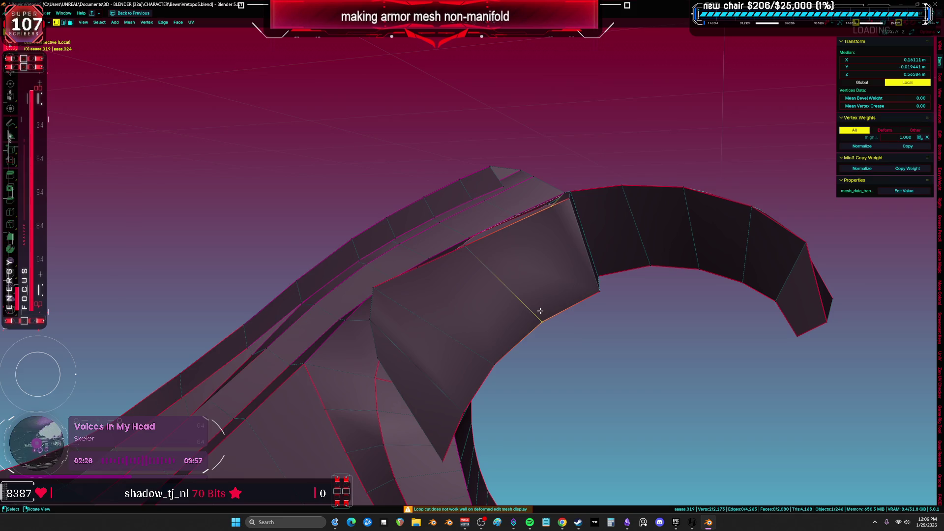
pyautogui.press('f')
pyautogui.press('3')
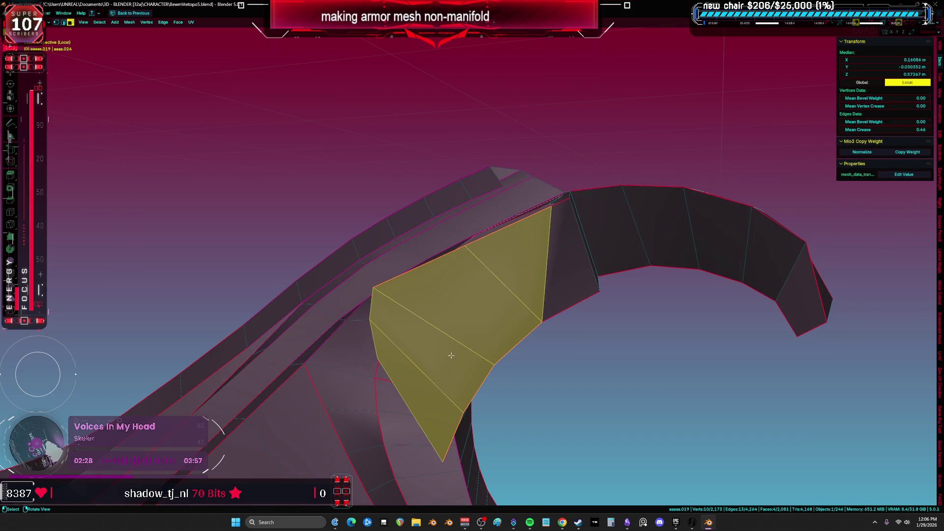
pyautogui.click(448, 340)
# Step: Fill a face beside a rim edge and select the rim edge loop and corner vertex
pyautogui.press('a')
pyautogui.moveTo(449, 339)
pyautogui.mouseDown(button='middle')
pyautogui.moveTo(464, 295)
pyautogui.moveTo(482, 334)
pyautogui.moveTo(520, 320)
pyautogui.moveTo(535, 346)
pyautogui.moveTo(498, 210)
pyautogui.moveTo(506, 198)
pyautogui.moveTo(548, 275)
pyautogui.moveTo(459, 211)
pyautogui.moveTo(444, 217)
pyautogui.moveTo(425, 255)
pyautogui.moveTo(444, 238)
pyautogui.moveTo(447, 219)
pyautogui.moveTo(443, 246)
pyautogui.moveTo(408, 266)
pyautogui.moveTo(522, 386)
pyautogui.mouseUp(button='middle')
pyautogui.press('2')
pyautogui.click(562, 367)
pyautogui.press('f')
pyautogui.keyDown('alt'); pyautogui.click(544, 286); pyautogui.keyUp('alt')
pyautogui.click(521, 379)
# Step: Slide the corner vertex along its edge and delete the small stray face
pyautogui.press('g')
pyautogui.press('g')
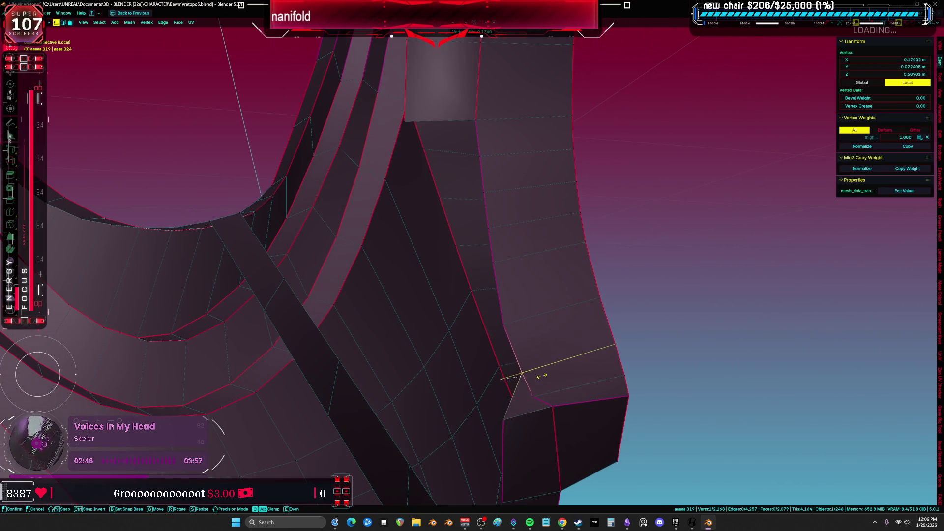
pyautogui.press('g')
pyautogui.press('g')
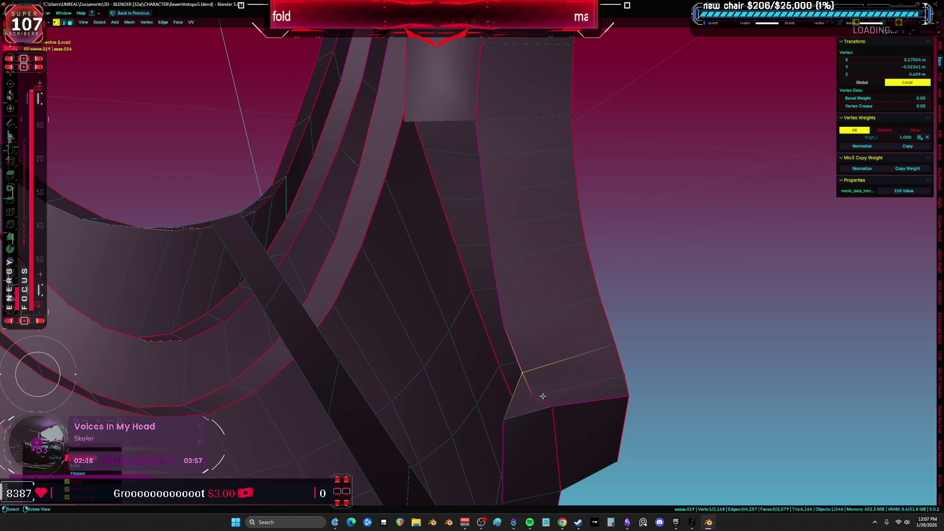
pyautogui.click(547, 388)
pyautogui.press('3')
pyautogui.click(522, 396)
pyautogui.press('x')
# Step: Select an edge path along the rim, trying and cancelling an extrusion
pyautogui.moveTo(530, 388)
pyautogui.mouseDown(button='middle')
pyautogui.moveTo(551, 385)
pyautogui.moveTo(508, 223)
pyautogui.moveTo(502, 306)
pyautogui.mouseUp(button='middle')
pyautogui.click(551, 385)
pyautogui.scroll(-2, 551, 384)
pyautogui.keyDown('ctrl'); pyautogui.click(509, 286); pyautogui.keyUp('ctrl')
pyautogui.press('e')
pyautogui.rightClick(466, 314)
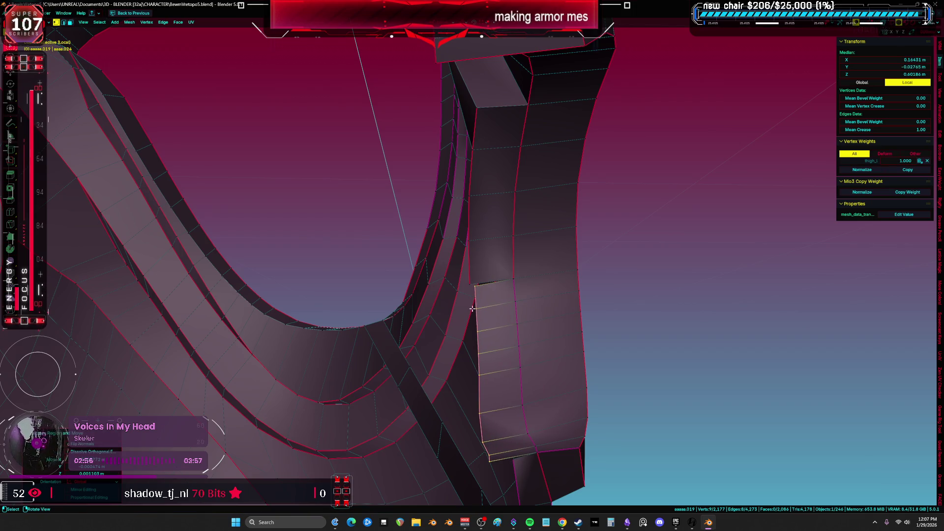
# Step: Merge the doubled vertices at the hook corner at center
pyautogui.click(476, 282)
pyautogui.press('m')
pyautogui.click(476, 278)
pyautogui.moveTo(476, 278)
pyautogui.mouseDown(button='middle')
pyautogui.moveTo(497, 265)
pyautogui.moveTo(488, 162)
pyautogui.mouseUp(button='middle')
pyautogui.moveTo(515, 364); pyautogui.dragTo(525, 412, button='middle')
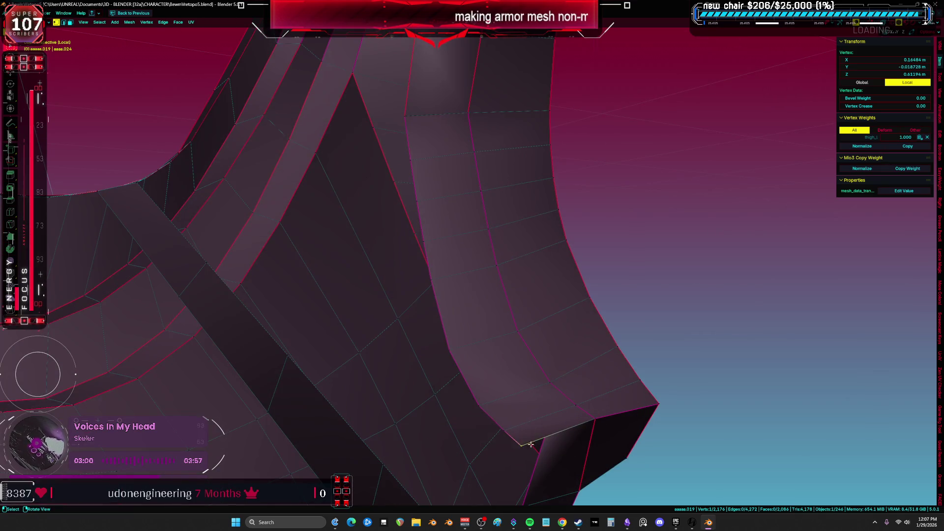
pyautogui.keyDown('shift'); pyautogui.moveTo(527, 446); pyautogui.dragTo(543, 410, button='middle'); pyautogui.keyUp('shift')
pyautogui.press('m')
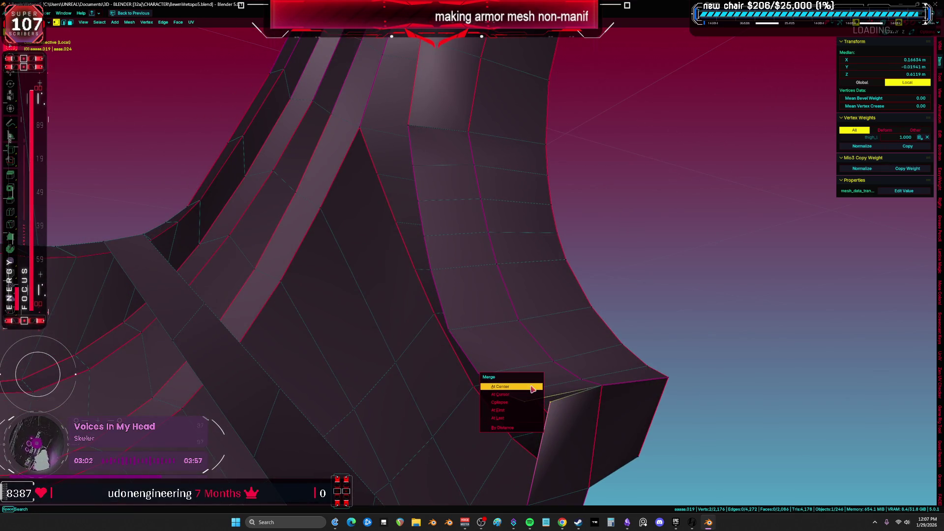
pyautogui.click(534, 389)
pyautogui.hotkey('alt', 'a')
# Step: Select the closed rim edge loop and attempt a Grid Fill
pyautogui.moveTo(521, 377)
pyautogui.mouseDown(button='middle')
pyautogui.moveTo(540, 397)
pyautogui.moveTo(520, 207)
pyautogui.moveTo(531, 209)
pyautogui.mouseUp(button='middle')
pyautogui.keyDown('alt'); pyautogui.click(522, 206); pyautogui.keyUp('alt')
pyautogui.hotkey('ctrl', 'f')
pyautogui.click(530, 206)
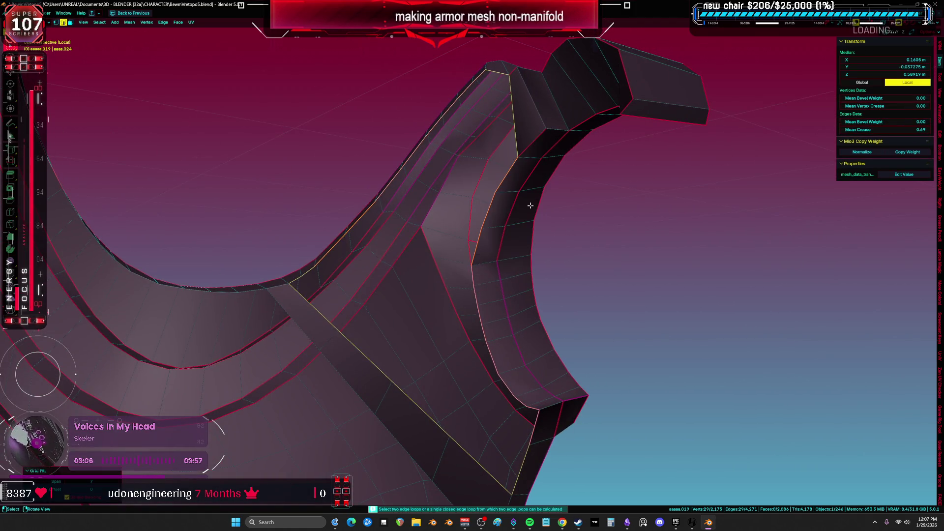
pyautogui.moveTo(449, 314)
pyautogui.mouseDown(button='middle')
pyautogui.moveTo(472, 312)
pyautogui.moveTo(468, 275)
pyautogui.moveTo(489, 274)
pyautogui.moveTo(458, 323)
pyautogui.moveTo(453, 309)
pyautogui.moveTo(411, 318)
pyautogui.moveTo(442, 290)
pyautogui.moveTo(473, 226)
pyautogui.mouseUp(button='middle')
# Step: Select the edge loop along the long diagonal and rim, then Grid Fill it
pyautogui.hotkey('ctrl', 'z')
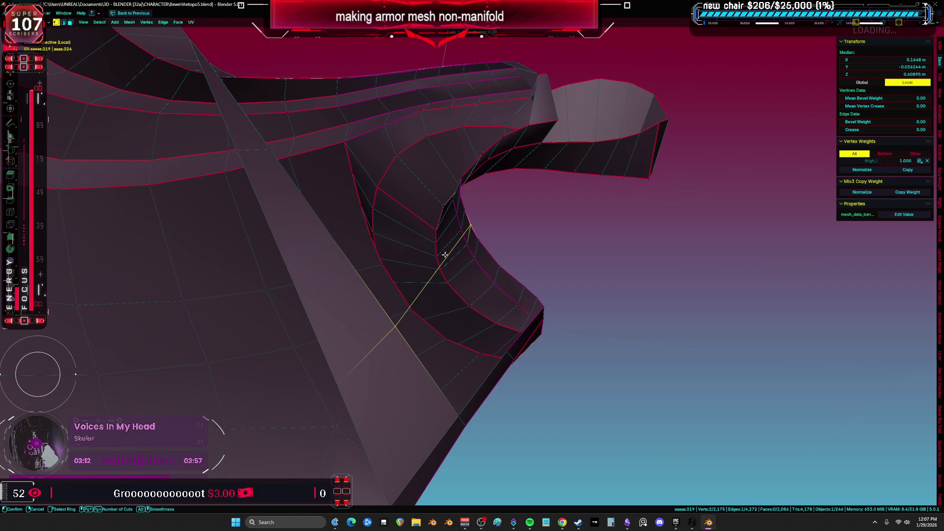
pyautogui.click(445, 256)
pyautogui.keyDown('alt'); pyautogui.click(519, 334); pyautogui.keyUp('alt')
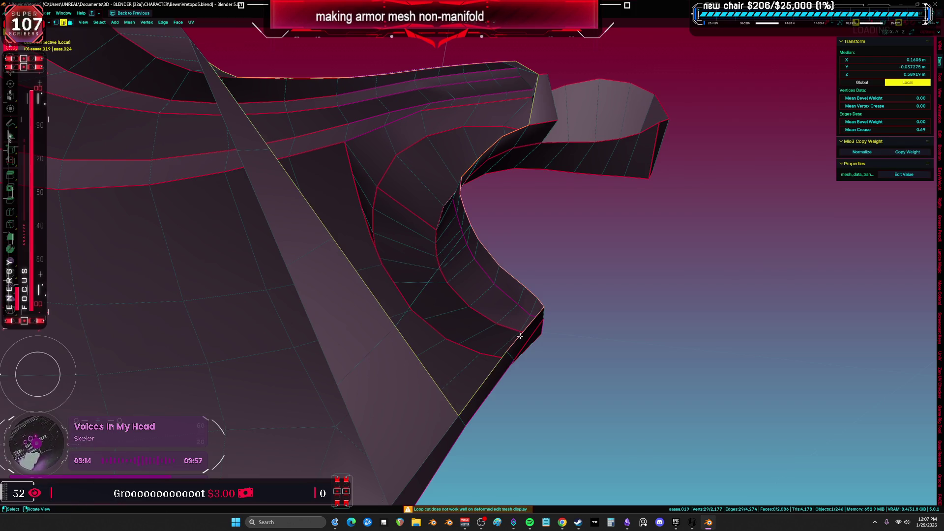
pyautogui.click(392, 327)
pyautogui.keyDown('ctrl'); pyautogui.click(473, 228); pyautogui.keyUp('ctrl')
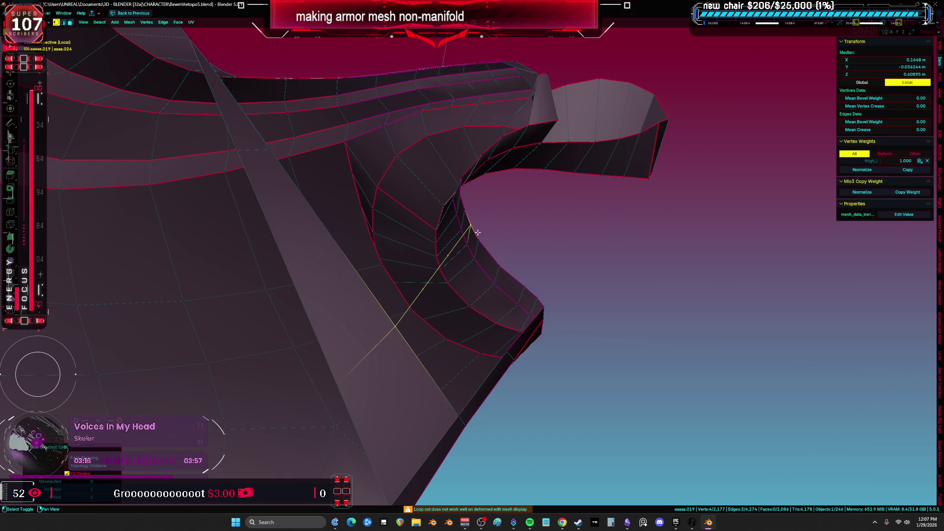
pyautogui.moveTo(545, 305)
pyautogui.mouseDown(button='middle')
pyautogui.moveTo(442, 385)
pyautogui.moveTo(445, 403)
pyautogui.moveTo(466, 388)
pyautogui.mouseUp(button='middle')
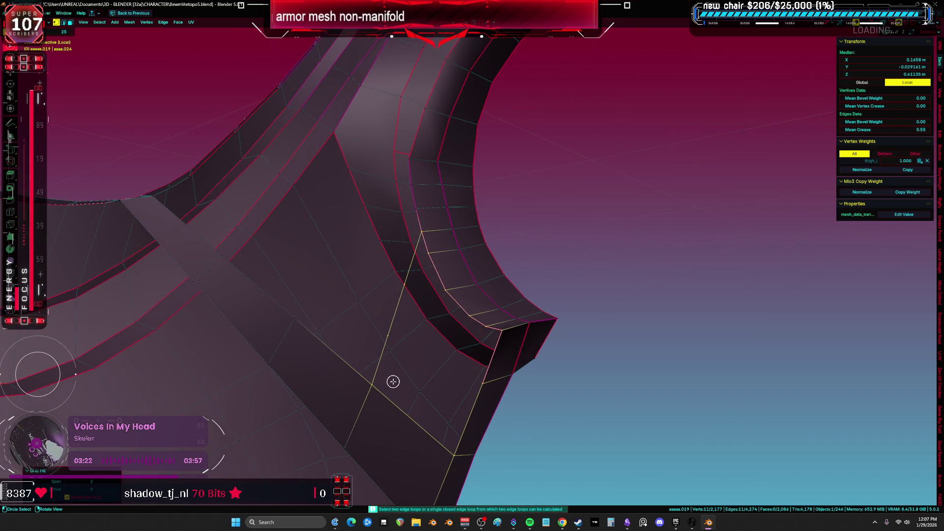
pyautogui.keyDown('alt'); pyautogui.click(399, 406); pyautogui.keyUp('alt')
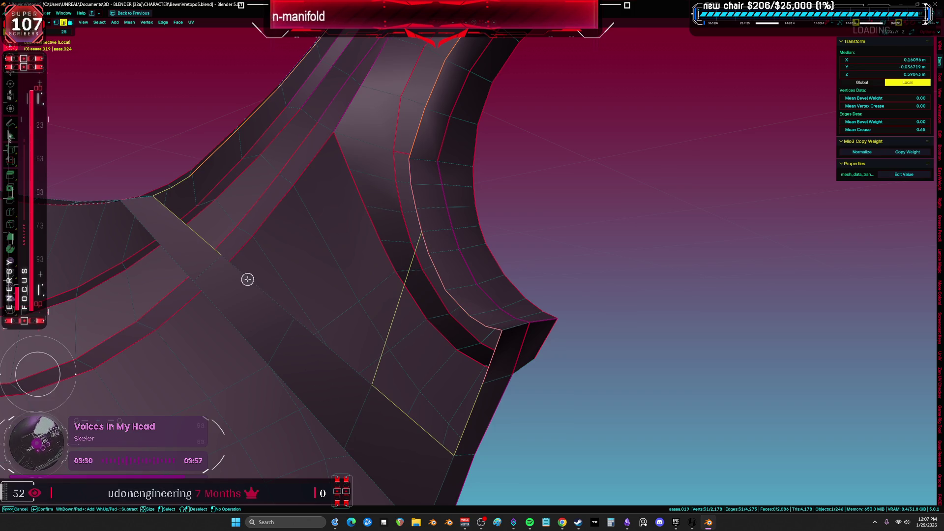
pyautogui.moveTo(161, 180)
pyautogui.mouseDown(button='middle')
pyautogui.moveTo(231, 219)
pyautogui.moveTo(156, 308)
pyautogui.mouseUp(button='middle')
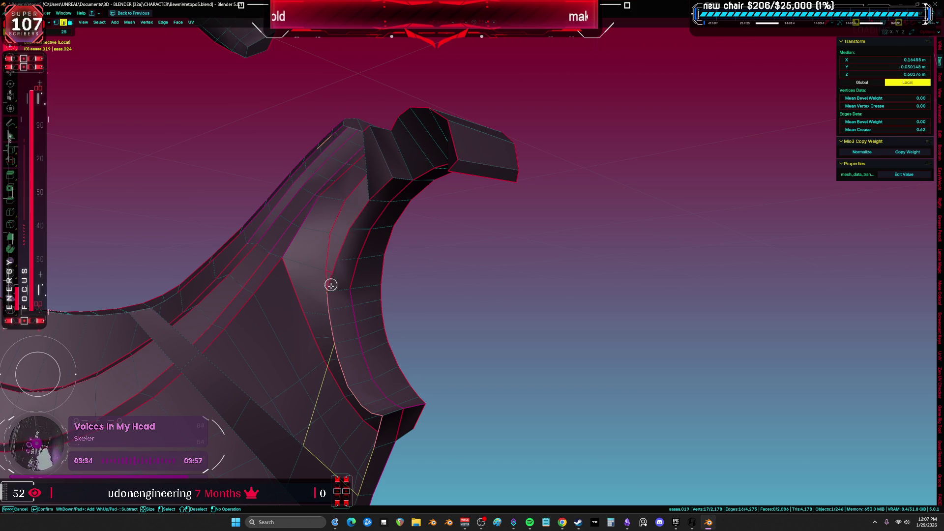
pyautogui.hotkey('ctrl', 'f')
pyautogui.click(340, 265)
# Step: Select the 25-vertex rim loop and try to Grid Fill it
pyautogui.moveTo(396, 211)
pyautogui.mouseDown(button='middle')
pyautogui.moveTo(310, 264)
pyautogui.moveTo(349, 266)
pyautogui.moveTo(401, 302)
pyautogui.mouseUp(button='middle')
pyautogui.press('a')
pyautogui.keyDown('alt'); pyautogui.click(402, 303); pyautogui.keyUp('alt')
pyautogui.scroll(-3, 385, 242)
pyautogui.moveTo(385, 242)
pyautogui.mouseDown(button='middle')
pyautogui.moveTo(352, 348)
pyautogui.moveTo(329, 341)
pyautogui.moveTo(359, 287)
pyautogui.mouseUp(button='middle')
pyautogui.hotkey('ctrl', 'f')
pyautogui.click(333, 344)
pyautogui.scroll(5, 335, 339)
pyautogui.scroll(-5, 314, 360)
# Step: Join two rim vertices with a new edge and retry the Grid Fill
pyautogui.click(359, 287)
pyautogui.moveTo(322, 249)
pyautogui.mouseDown(button='middle')
pyautogui.moveTo(205, 187)
pyautogui.moveTo(281, 170)
pyautogui.moveTo(335, 211)
pyautogui.moveTo(310, 177)
pyautogui.moveTo(265, 187)
pyautogui.moveTo(202, 179)
pyautogui.mouseUp(button='middle')
pyautogui.press('f')
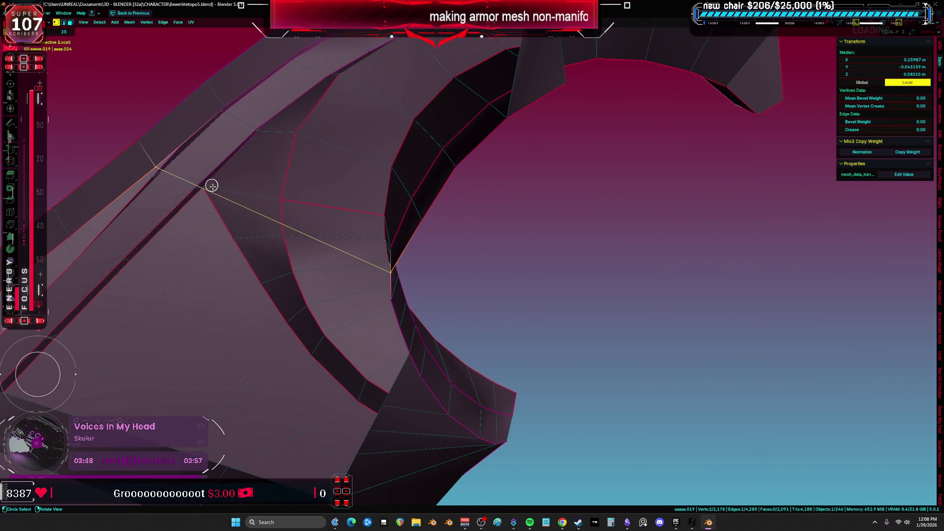
pyautogui.click(239, 201)
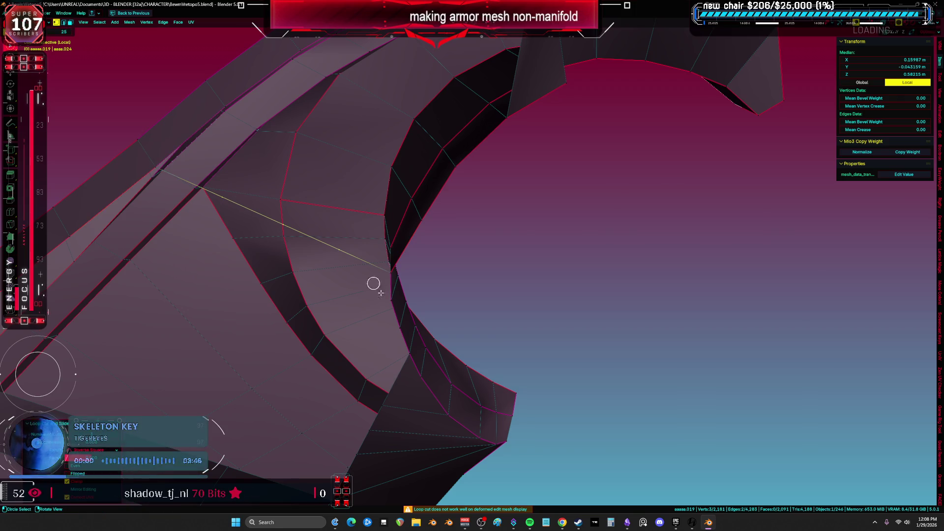
pyautogui.moveTo(384, 270)
pyautogui.mouseDown(button='middle')
pyautogui.moveTo(395, 195)
pyautogui.moveTo(409, 262)
pyautogui.mouseUp(button='middle')
pyautogui.hotkey('ctrl', 'f')
pyautogui.click(414, 186)
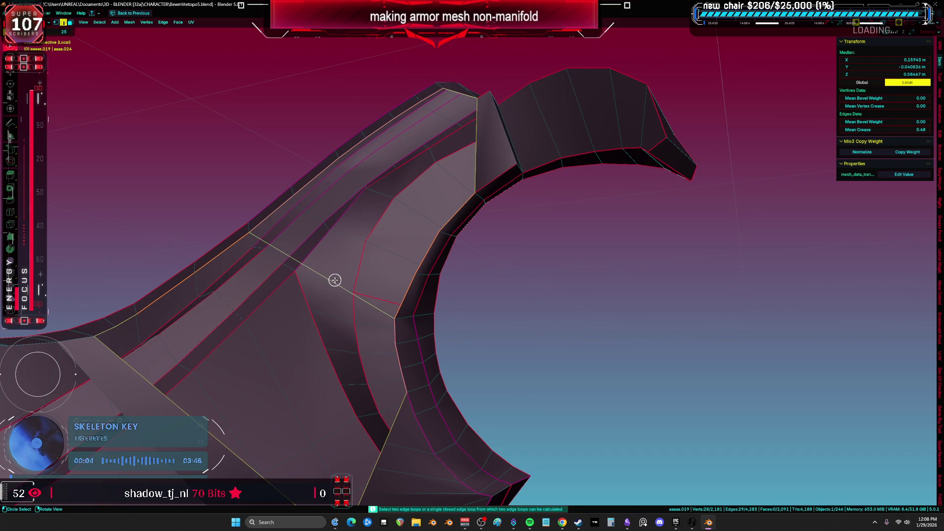
# Step: Rerun the Grid Fill on the strut selection, then undo it
pyautogui.moveTo(334, 280); pyautogui.dragTo(258, 262, button='middle')
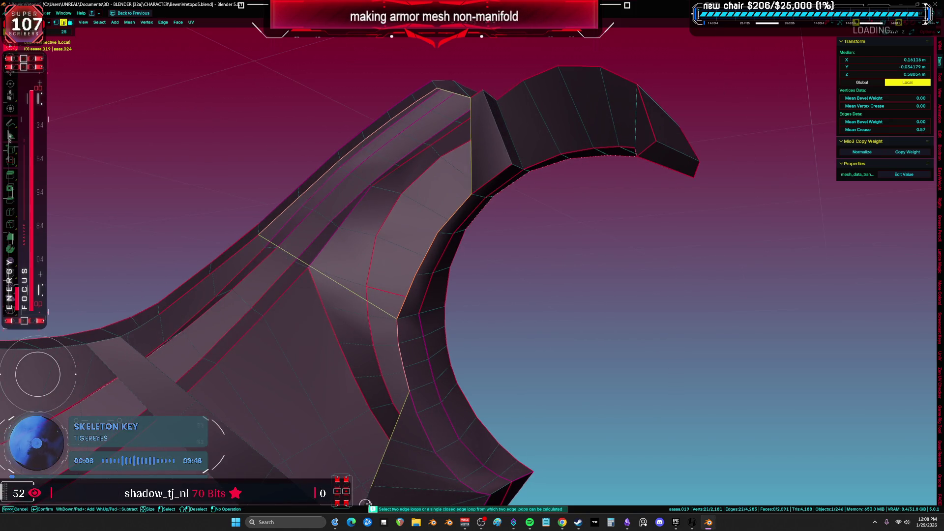
pyautogui.moveTo(399, 346)
pyautogui.mouseDown(button='middle')
pyautogui.moveTo(397, 366)
pyautogui.moveTo(370, 331)
pyautogui.moveTo(403, 291)
pyautogui.moveTo(397, 304)
pyautogui.moveTo(377, 286)
pyautogui.moveTo(356, 304)
pyautogui.moveTo(369, 310)
pyautogui.moveTo(417, 255)
pyautogui.moveTo(411, 265)
pyautogui.moveTo(271, 287)
pyautogui.mouseUp(button='middle')
pyautogui.hotkey('ctrl', 'f')
pyautogui.click(370, 331)
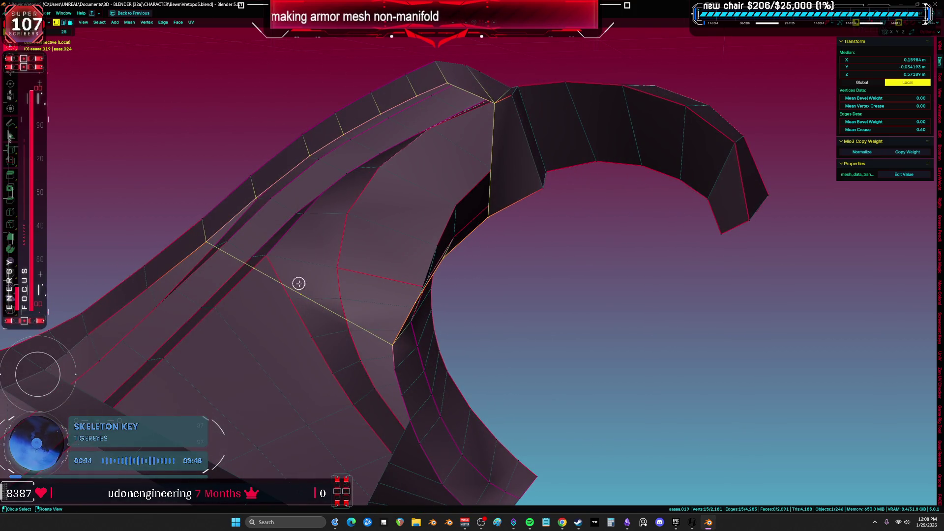
pyautogui.keyDown('ctrl'); pyautogui.moveTo(299, 291); pyautogui.dragTo(318, 289); pyautogui.keyUp('ctrl')
pyautogui.hotkey('ctrl', 'z')
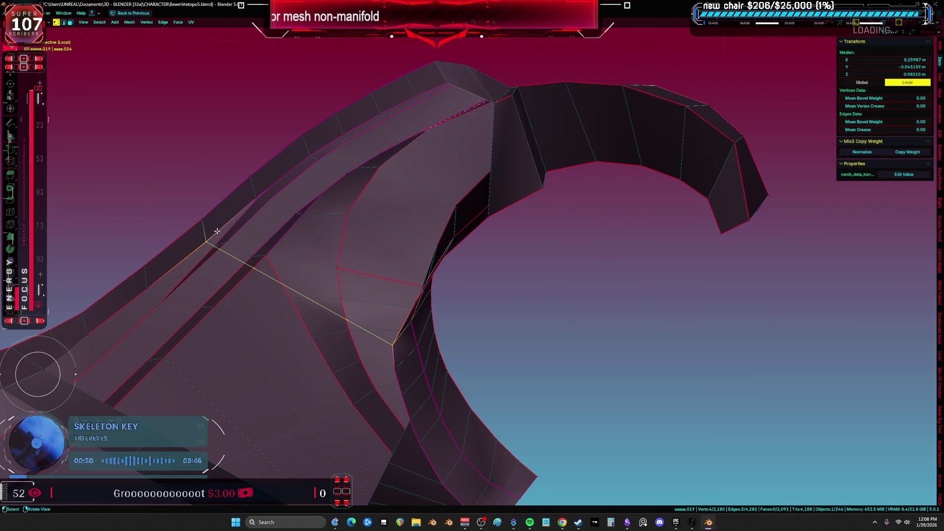
# Step: Add a top-edge vertex and grid-fill the strut gap with 12 quad faces
pyautogui.keyDown('ctrl'); pyautogui.click(441, 81); pyautogui.keyUp('ctrl')
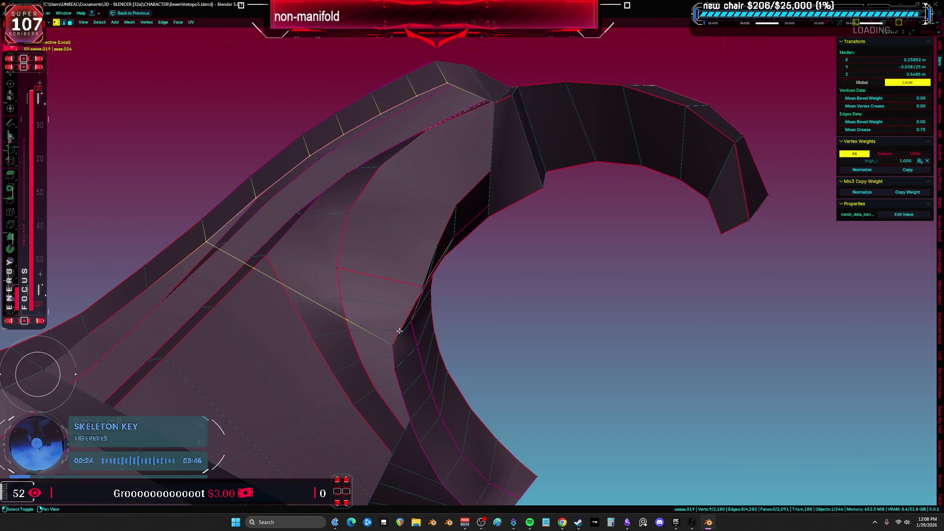
pyautogui.keyDown('shift'); pyautogui.moveTo(457, 246); pyautogui.dragTo(481, 191, button='middle'); pyautogui.keyUp('shift')
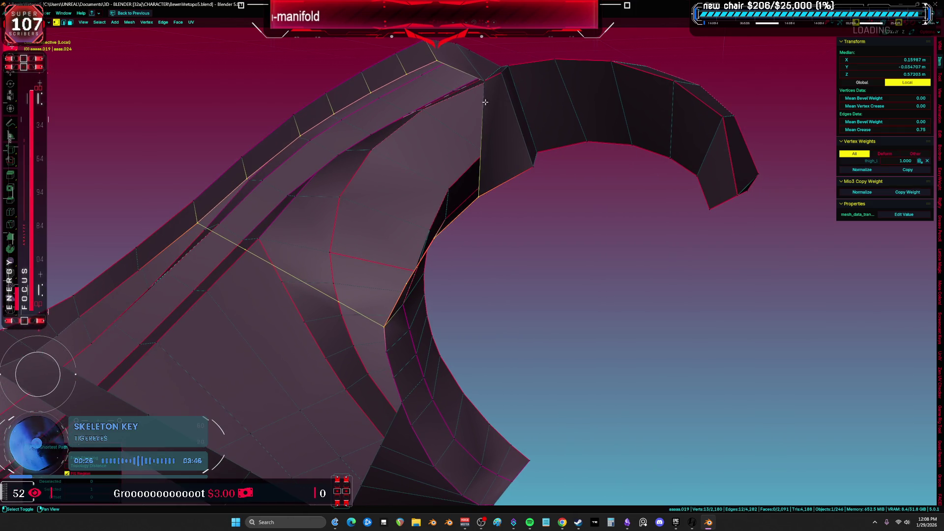
pyautogui.hotkey('ctrl', 'f')
pyautogui.moveTo(493, 131); pyautogui.dragTo(401, 183, button='middle')
# Step: Fill the open loop below the grid with one 17-sided face, try triangulating it, then revert
pyautogui.press('a')
pyautogui.keyDown('alt'); pyautogui.click(497, 294); pyautogui.keyUp('alt')
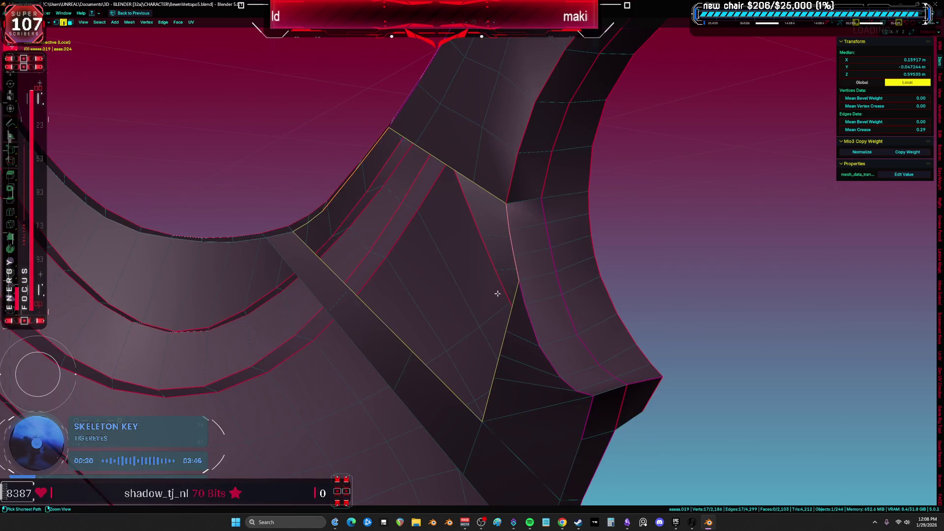
pyautogui.moveTo(486, 298); pyautogui.dragTo(419, 310, button='middle')
pyautogui.press('f')
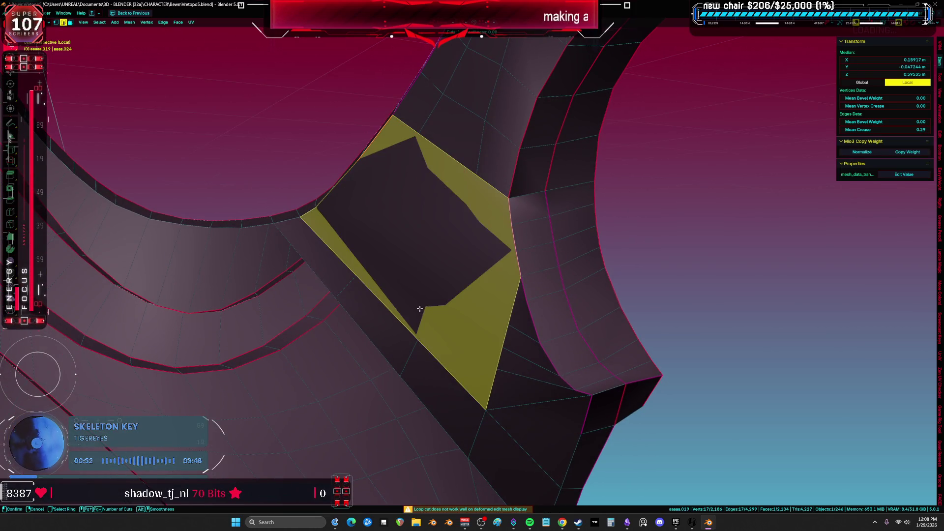
pyautogui.press('Escape')
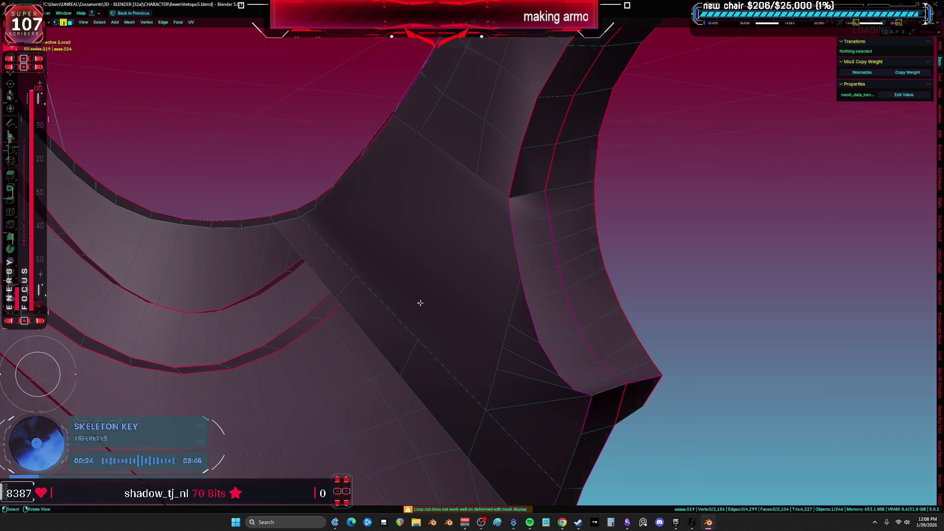
pyautogui.press('3')
pyautogui.click(420, 306)
pyautogui.hotkey('ctrl', 't')
pyautogui.moveTo(427, 296); pyautogui.dragTo(442, 302, button='middle')
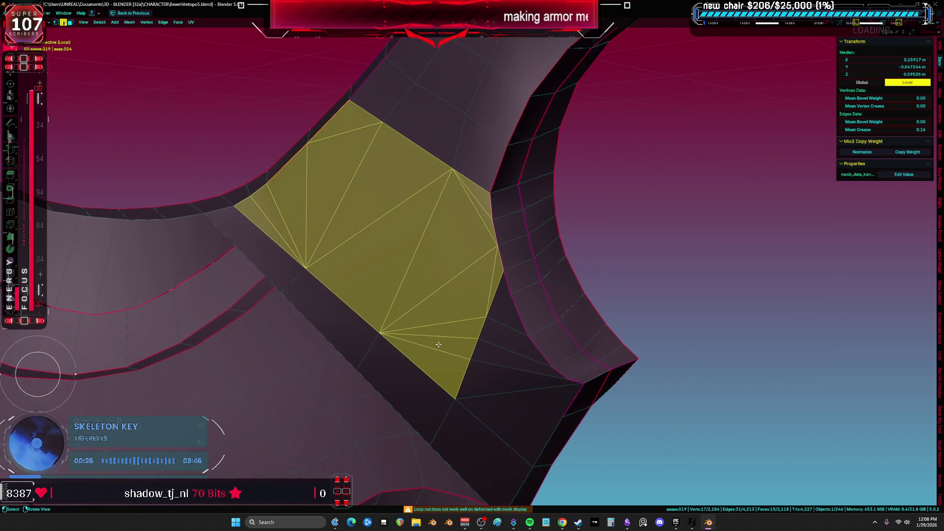
pyautogui.press('a')
pyautogui.hotkey('ctrl', 'z')
pyautogui.hotkey('ctrl', 'z')
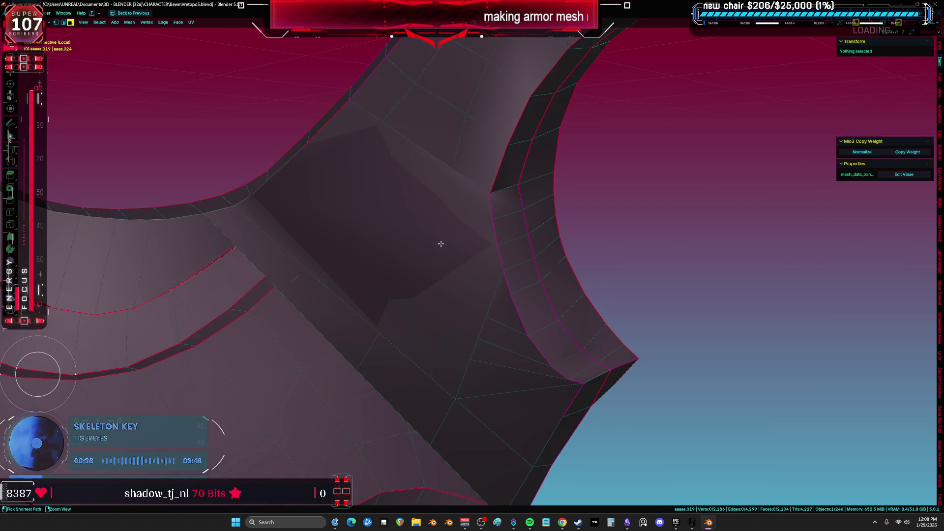
pyautogui.hotkey('ctrl', 'z')
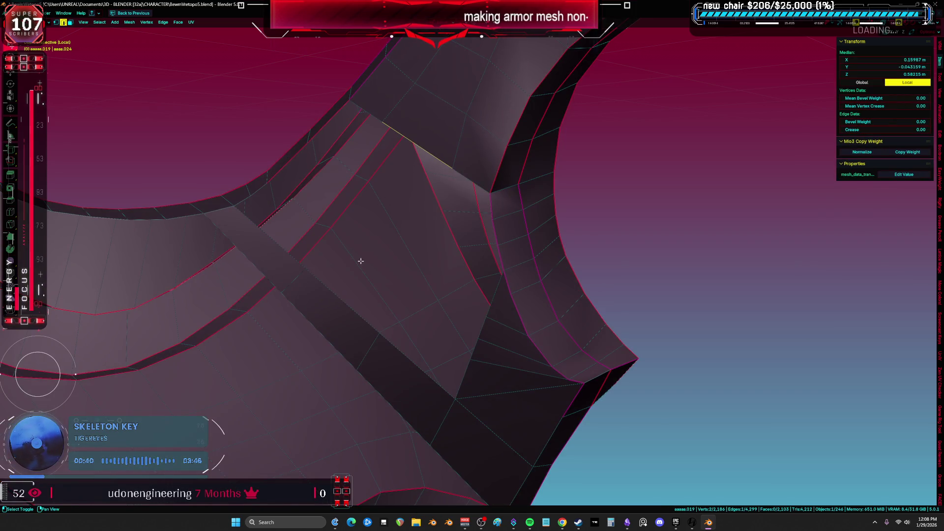
# Step: Fill faces across the gap edge by edge, then undo the fills and clear the selection
pyautogui.press('f')
pyautogui.click(408, 279)
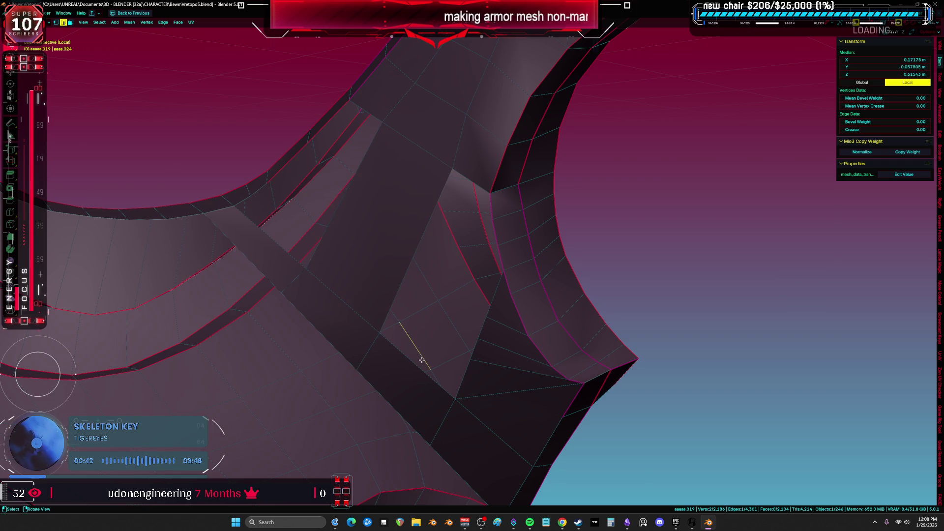
pyautogui.press('f')
pyautogui.press('f')
pyautogui.press('f')
pyautogui.press('f')
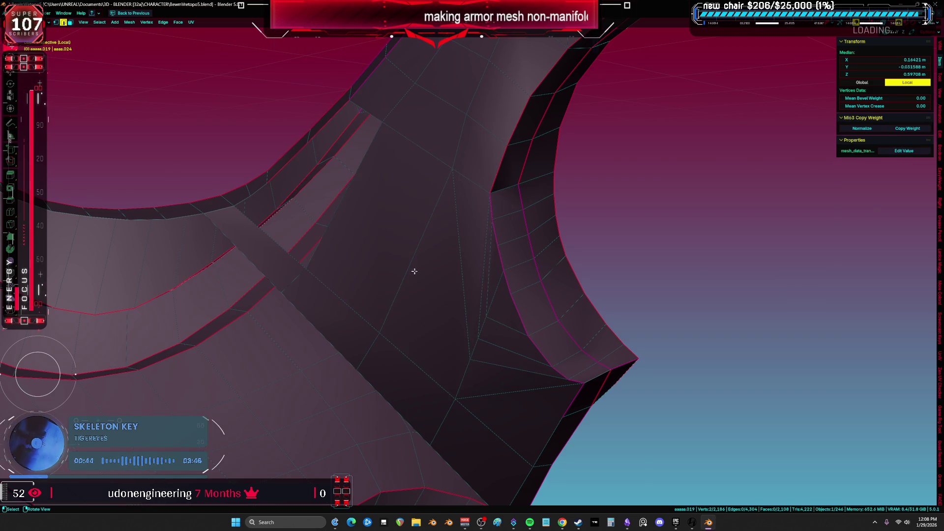
pyautogui.press('f')
pyautogui.press('f')
pyautogui.press('f')
pyautogui.hotkey('ctrl', 'l')
pyautogui.moveTo(327, 270); pyautogui.dragTo(337, 314, button='middle')
pyautogui.hotkey('ctrl', 'z')
pyautogui.hotkey('ctrl', 'z')
pyautogui.hotkey('ctrl', 'z')
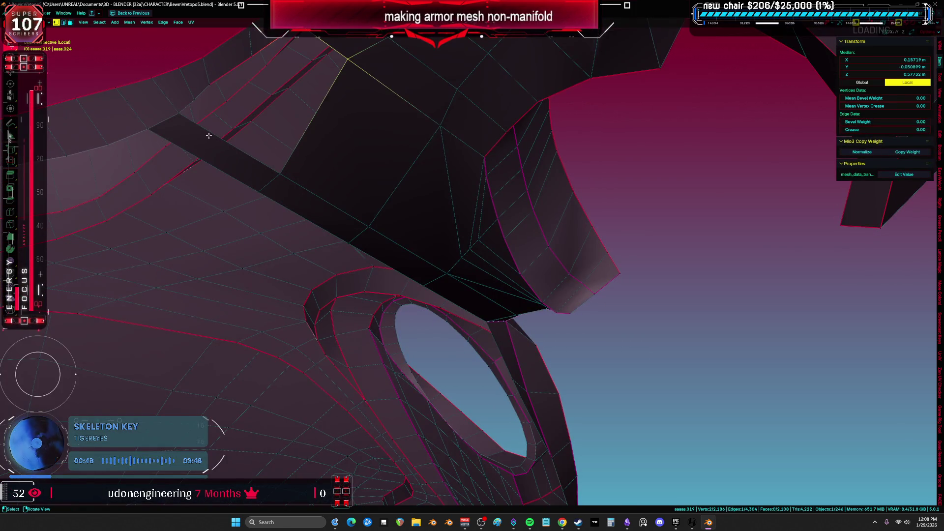
pyautogui.hotkey('alt', 'a')
# Step: Extrude a strut-edge vertex onto the neighbouring corner, fill faces along the edge, and undo one
pyautogui.click(187, 103)
pyautogui.press('f')
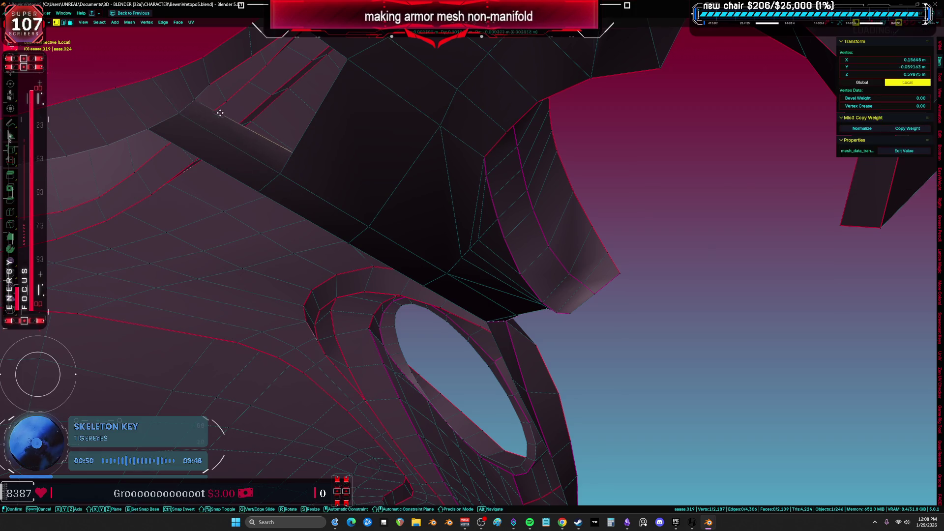
pyautogui.click(249, 118)
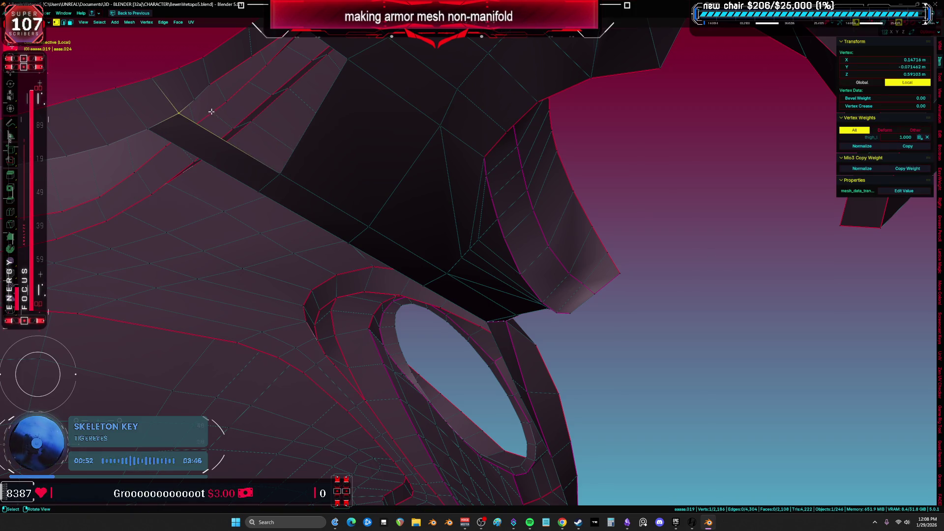
pyautogui.keyDown('shift'); pyautogui.click(186, 118); pyautogui.keyUp('shift')
pyautogui.press('f')
pyautogui.press('f')
pyautogui.moveTo(261, 63)
pyautogui.mouseDown(button='middle')
pyautogui.moveTo(274, 142)
pyautogui.moveTo(289, 122)
pyautogui.moveTo(401, 241)
pyautogui.moveTo(424, 248)
pyautogui.moveTo(422, 226)
pyautogui.mouseUp(button='middle')
pyautogui.hotkey('ctrl', 'z')
pyautogui.hotkey('ctrl', 'z')
# Step: Select the messy linked patch at the junction and delete it, leaving a clean hole
pyautogui.click(441, 285)
pyautogui.press('l')
pyautogui.press('x')
pyautogui.click(434, 303)
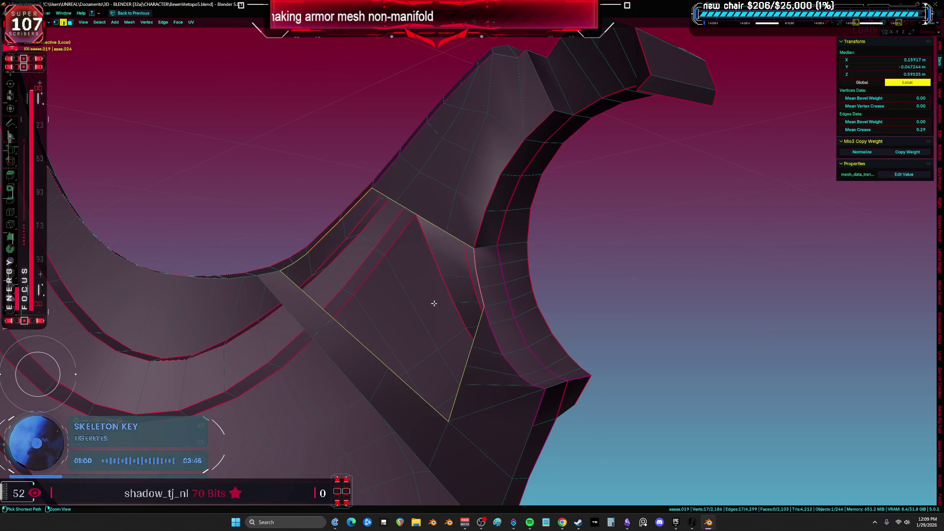
pyautogui.press('a')
pyautogui.moveTo(434, 303)
pyautogui.mouseDown(button='middle')
pyautogui.moveTo(411, 358)
pyautogui.moveTo(425, 318)
pyautogui.moveTo(312, 397)
pyautogui.mouseUp(button='middle')
# Step: Add an edge loop beside the hole and grid-fill its boundary with Offset raised to 3
pyautogui.hotkey('ctrl', 'r')
pyautogui.click(407, 347)
pyautogui.click(445, 347)
pyautogui.keyDown('alt'); pyautogui.click(446, 344); pyautogui.keyUp('alt')
pyautogui.hotkey('ctrl', 'f')
pyautogui.click(432, 348)
pyautogui.keyDown('ctrl'); pyautogui.scroll(3, 74, 489); pyautogui.keyUp('ctrl')
pyautogui.press('a')
pyautogui.moveTo(399, 369)
pyautogui.mouseDown(button='middle')
pyautogui.moveTo(424, 242)
pyautogui.moveTo(334, 297)
pyautogui.moveTo(635, 344)
pyautogui.moveTo(582, 381)
pyautogui.moveTo(510, 251)
pyautogui.moveTo(439, 295)
pyautogui.moveTo(433, 368)
pyautogui.mouseUp(button='middle')
pyautogui.click(634, 344)
pyautogui.press('a')
pyautogui.click(513, 348)
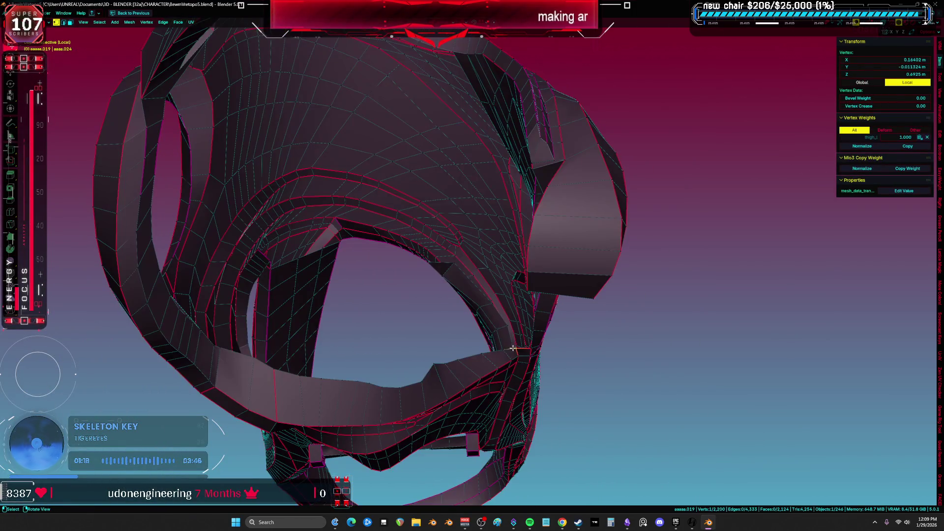
pyautogui.keyDown('ctrl'); pyautogui.click(220, 351); pyautogui.keyUp('ctrl')
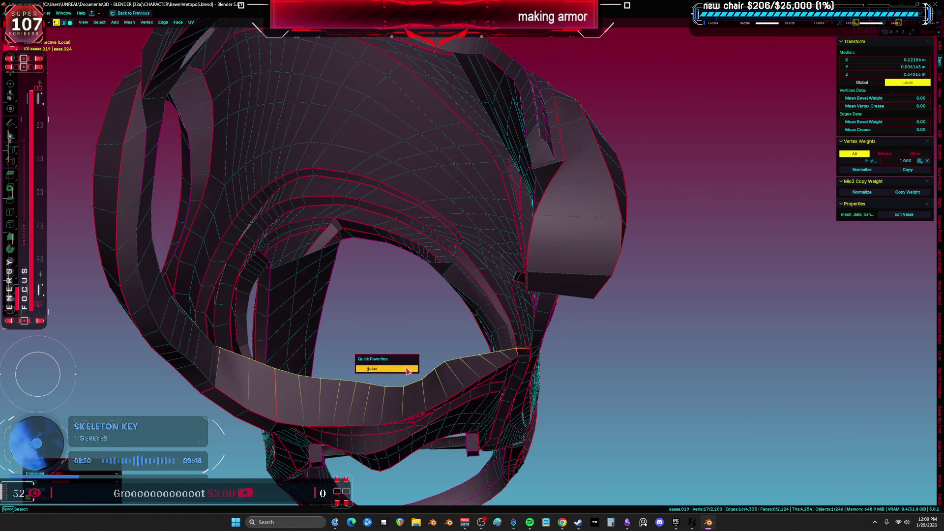
pyautogui.moveTo(406, 355)
pyautogui.mouseDown(button='middle')
pyautogui.moveTo(397, 311)
pyautogui.moveTo(315, 305)
pyautogui.moveTo(647, 327)
pyautogui.moveTo(639, 328)
pyautogui.mouseUp(button='middle')
pyautogui.press('a')
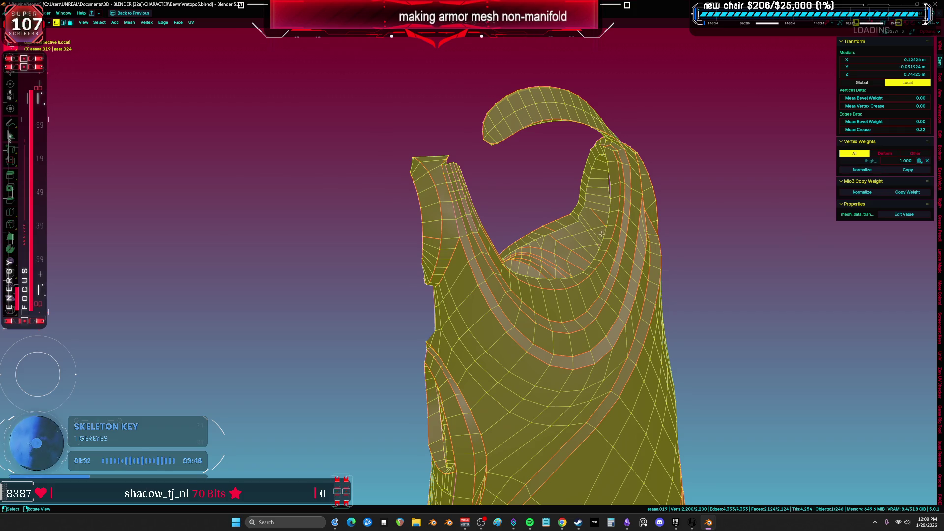
pyautogui.moveTo(599, 233); pyautogui.dragTo(554, 243, button='middle')
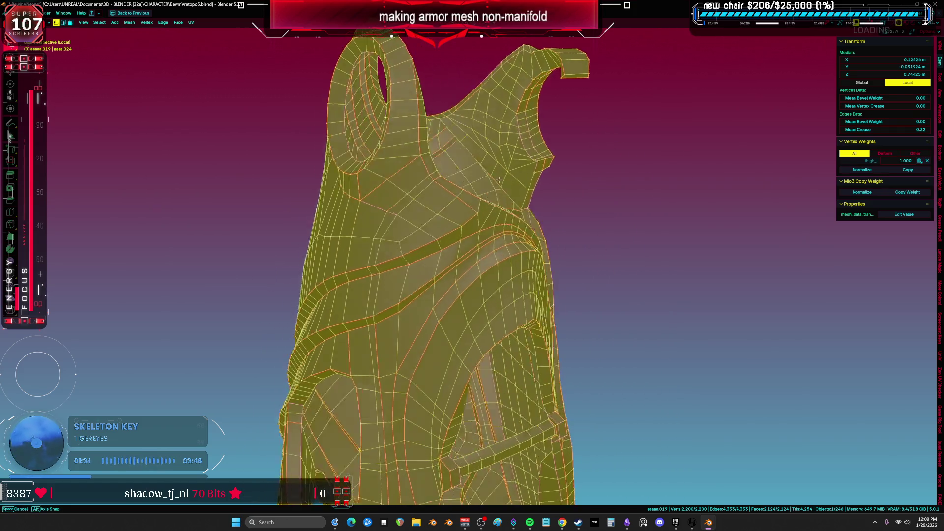
pyautogui.moveTo(366, 175)
pyautogui.mouseDown(button='middle')
pyautogui.moveTo(362, 152)
pyautogui.moveTo(396, 131)
pyautogui.moveTo(495, 196)
pyautogui.moveTo(458, 190)
pyautogui.moveTo(456, 167)
pyautogui.moveTo(404, 192)
pyautogui.moveTo(507, 208)
pyautogui.moveTo(480, 128)
pyautogui.mouseUp(button='middle')
pyautogui.moveTo(485, 241)
pyautogui.mouseDown(button='middle')
pyautogui.moveTo(484, 163)
pyautogui.moveTo(530, 147)
pyautogui.moveTo(535, 268)
pyautogui.moveTo(558, 280)
pyautogui.moveTo(565, 310)
pyautogui.moveTo(480, 331)
pyautogui.moveTo(520, 252)
pyautogui.mouseUp(button='middle')
pyautogui.click(531, 172)
pyautogui.press('a')
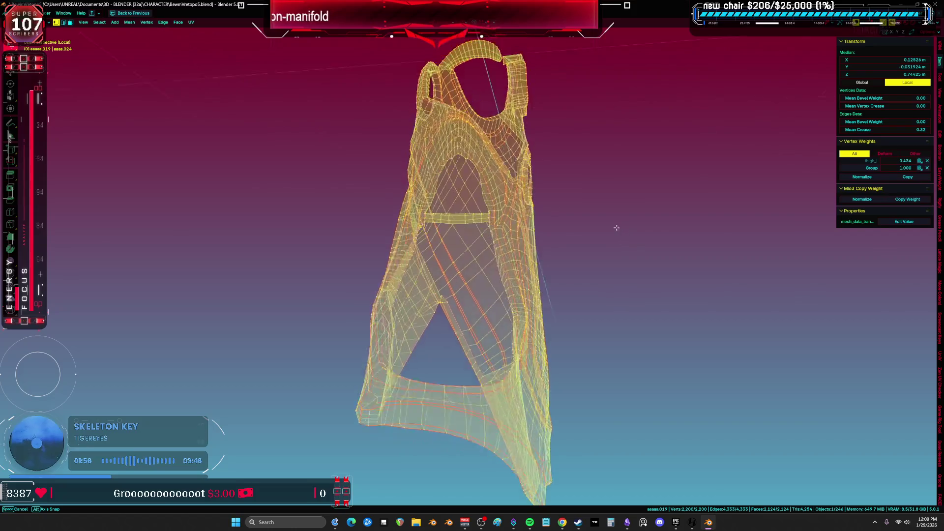
pyautogui.moveTo(600, 217); pyautogui.dragTo(608, 226, button='middle')
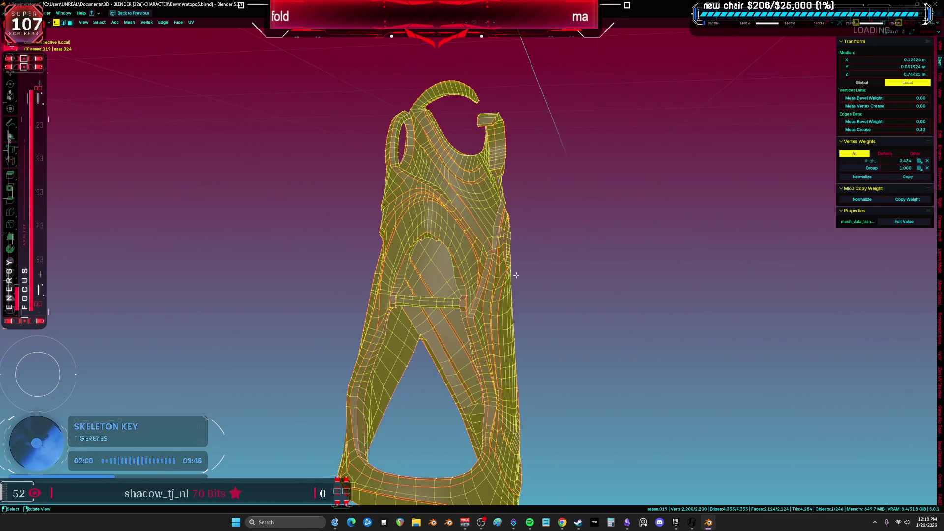
pyautogui.scroll(5, 463, 275)
pyautogui.press('2')
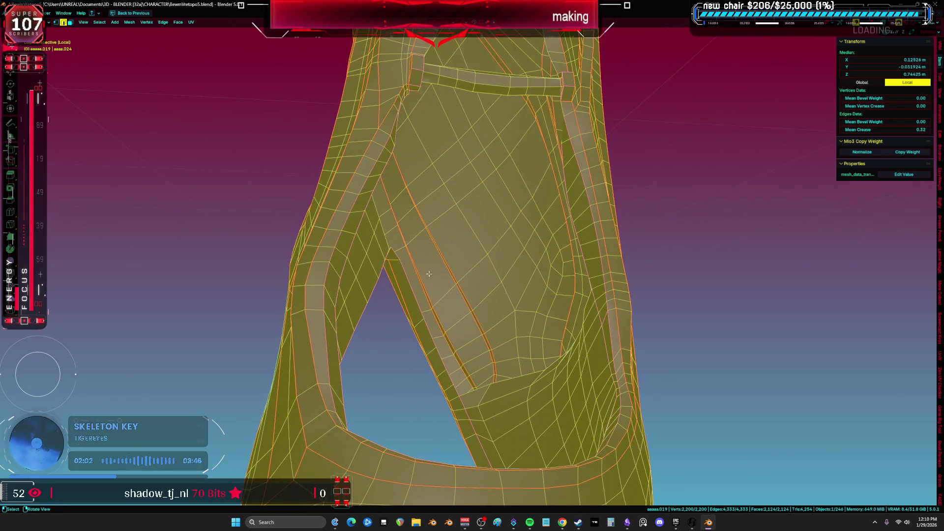
pyautogui.keyDown('alt'); pyautogui.click(409, 294); pyautogui.keyUp('alt')
pyautogui.press('3')
pyautogui.keyDown('alt'); pyautogui.click(408, 294); pyautogui.keyUp('alt')
pyautogui.moveTo(408, 294)
pyautogui.mouseDown(button='middle')
pyautogui.moveTo(464, 262)
pyautogui.moveTo(436, 211)
pyautogui.moveTo(473, 276)
pyautogui.moveTo(501, 255)
pyautogui.moveTo(707, 212)
pyautogui.moveTo(643, 272)
pyautogui.moveTo(564, 223)
pyautogui.moveTo(553, 235)
pyautogui.moveTo(543, 224)
pyautogui.moveTo(589, 218)
pyautogui.moveTo(576, 187)
pyautogui.moveTo(565, 211)
pyautogui.moveTo(565, 289)
pyautogui.moveTo(544, 177)
pyautogui.moveTo(499, 167)
pyautogui.mouseUp(button='middle')
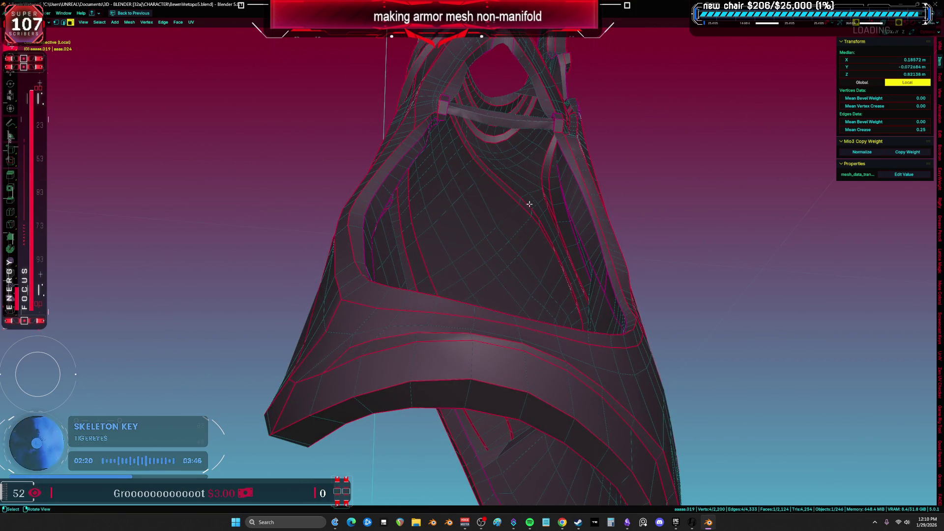
# Step: Box-select groups of strut vertices in the see-through wireframe view
pyautogui.moveTo(539, 201); pyautogui.dragTo(506, 221, button='middle')
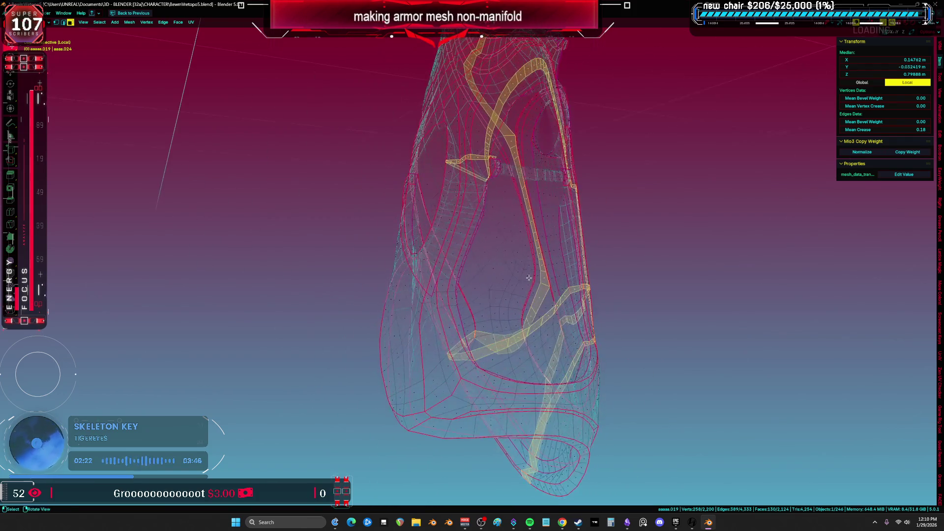
pyautogui.keyDown('shift'); pyautogui.moveTo(521, 308); pyautogui.dragTo(508, 259, button='middle'); pyautogui.keyUp('shift')
pyautogui.press('b')
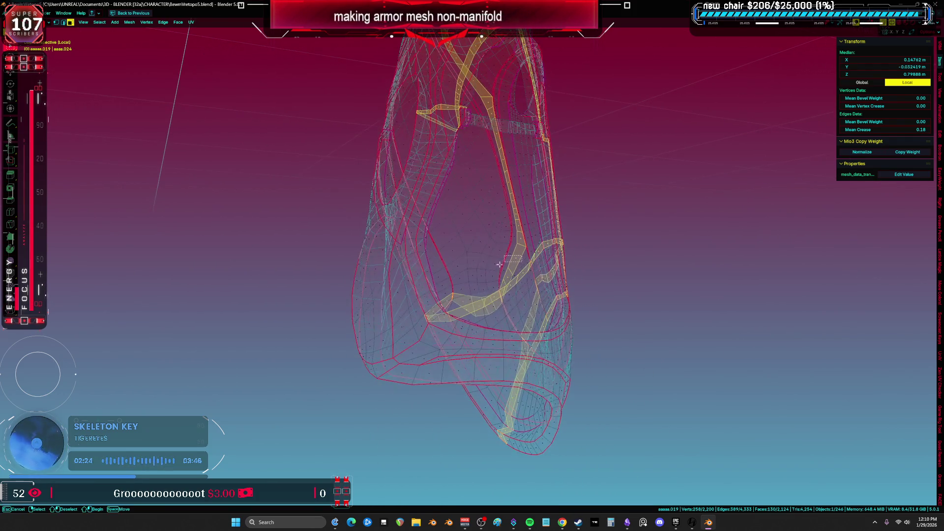
pyautogui.moveTo(359, 430); pyautogui.dragTo(360, 429)
pyautogui.moveTo(637, 248)
pyautogui.mouseDown()
pyautogui.moveTo(466, 464)
pyautogui.moveTo(542, 225)
pyautogui.moveTo(548, 266)
pyautogui.mouseUp()
pyautogui.scroll(2, 547, 265)
pyautogui.keyDown('shift'); pyautogui.scroll(3, 547, 265); pyautogui.keyUp('shift')
pyautogui.moveTo(584, 323); pyautogui.dragTo(549, 272)
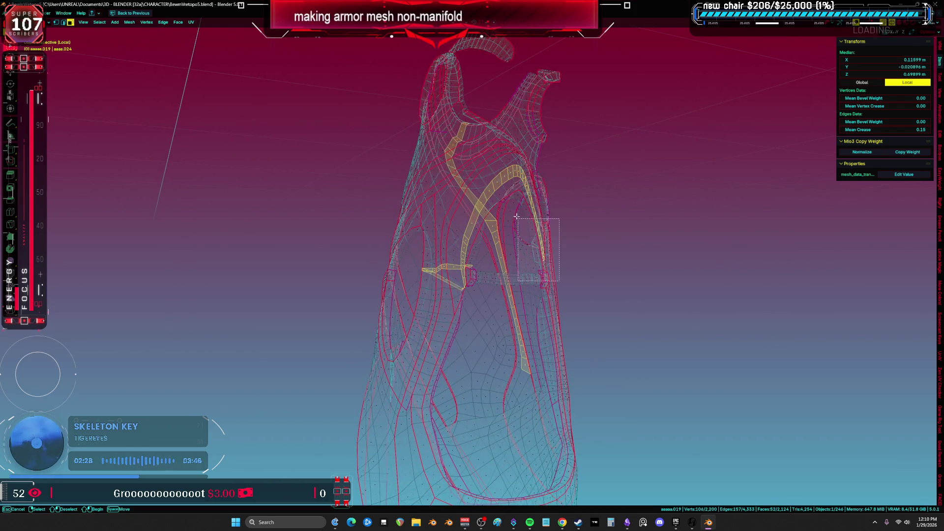
pyautogui.moveTo(492, 196); pyautogui.dragTo(467, 200, button='middle')
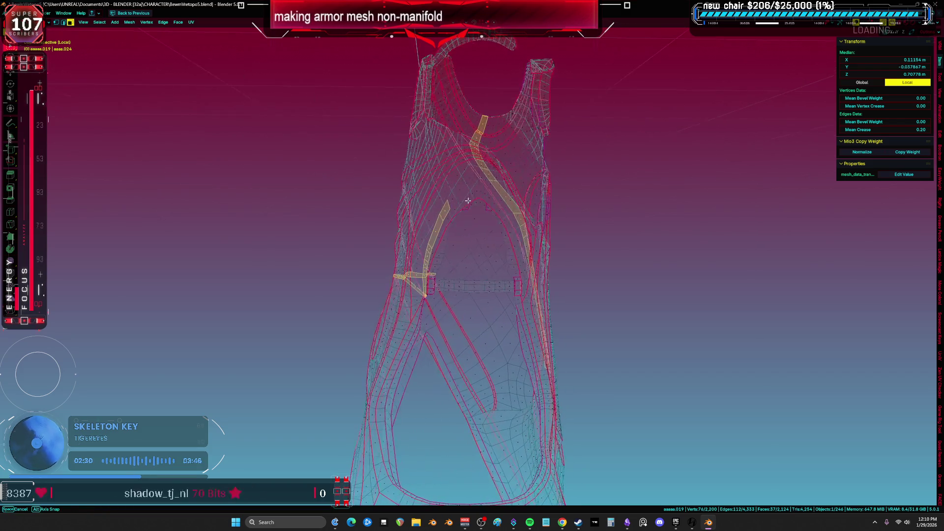
pyautogui.moveTo(377, 221); pyautogui.dragTo(376, 222)
pyautogui.moveTo(377, 222); pyautogui.dragTo(423, 194, button='middle')
# Step: Return to solid shading, then move the selected strip vertices and push them along their normals
pyautogui.press('z')
pyautogui.click(497, 196)
pyautogui.moveTo(498, 197); pyautogui.dragTo(534, 198, button='middle')
pyautogui.click(541, 201)
pyautogui.hotkey('alt', 's')
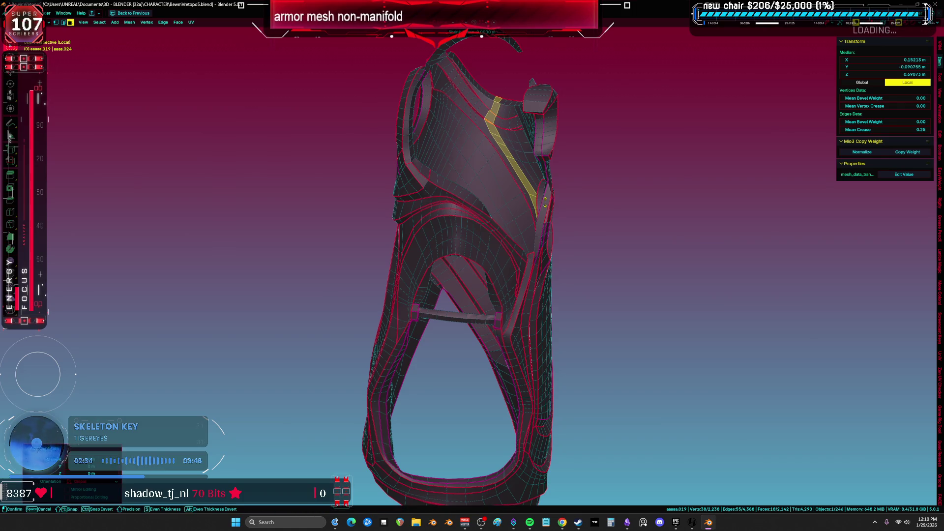
pyautogui.scroll(8, 512, 294)
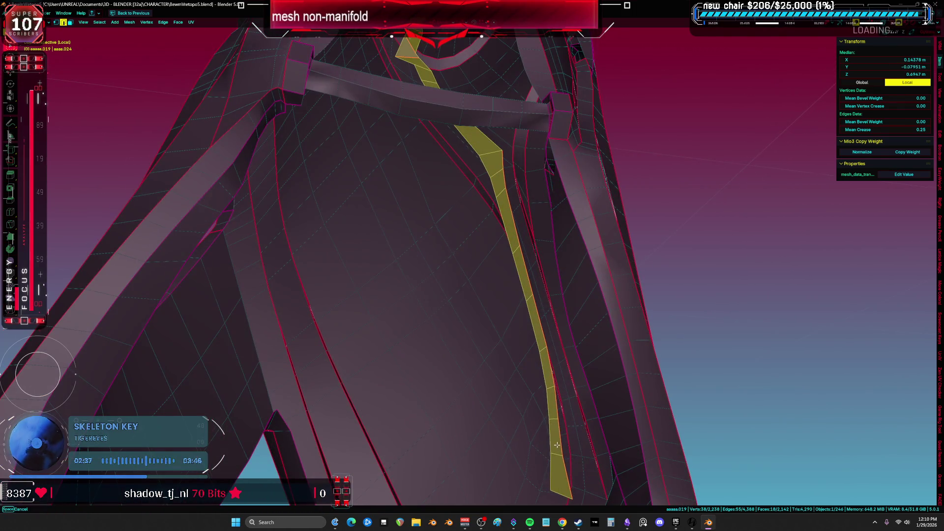
# Step: Delete the edge running along the stray face strip, removing its edges and faces
pyautogui.moveTo(557, 445); pyautogui.dragTo(554, 358, button='middle')
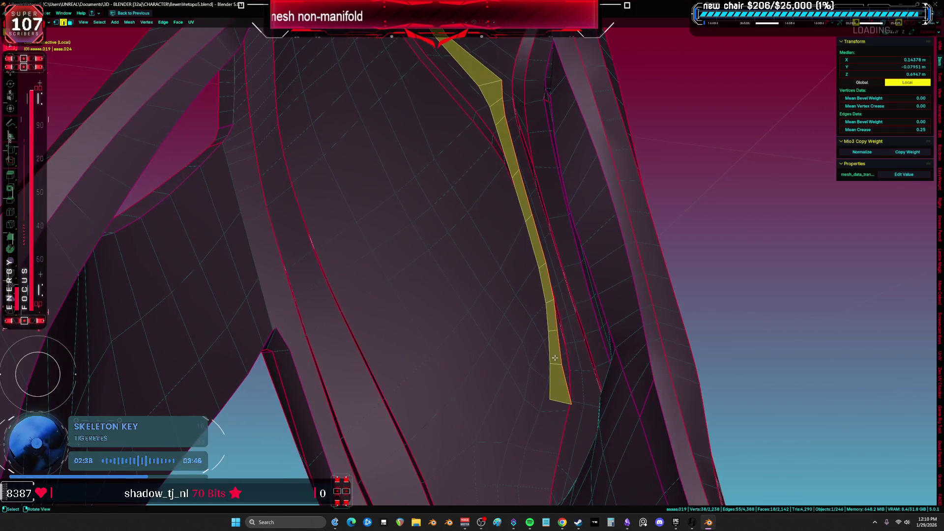
pyautogui.keyDown('alt'); pyautogui.click(552, 356); pyautogui.keyUp('alt')
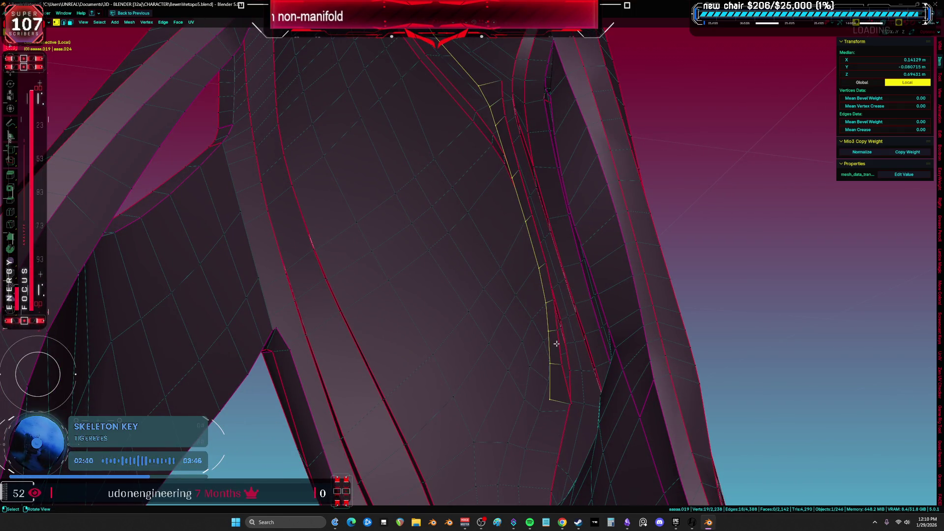
pyautogui.press('x')
pyautogui.click(549, 337)
# Step: Select the leftover edge loop and hide all other geometry with Shift+H
pyautogui.press('a')
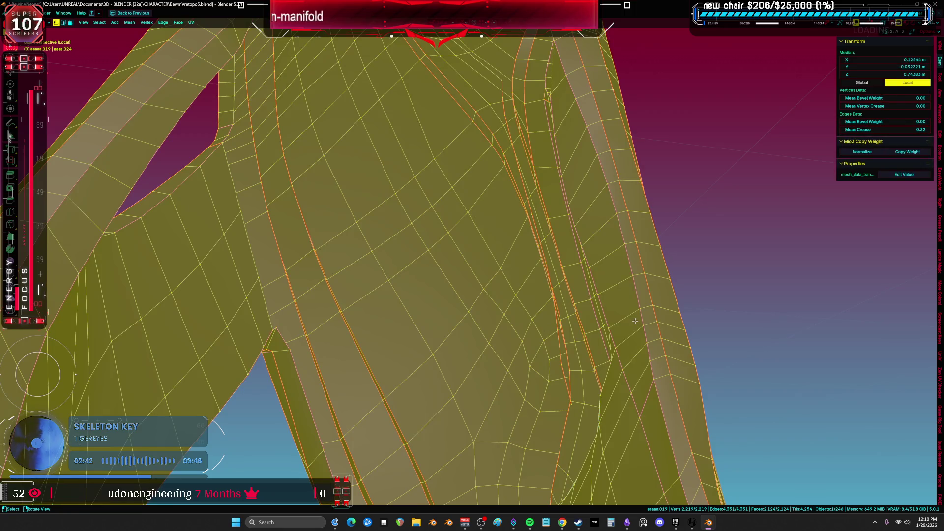
pyautogui.keyDown('alt'); pyautogui.click(506, 117); pyautogui.keyUp('alt')
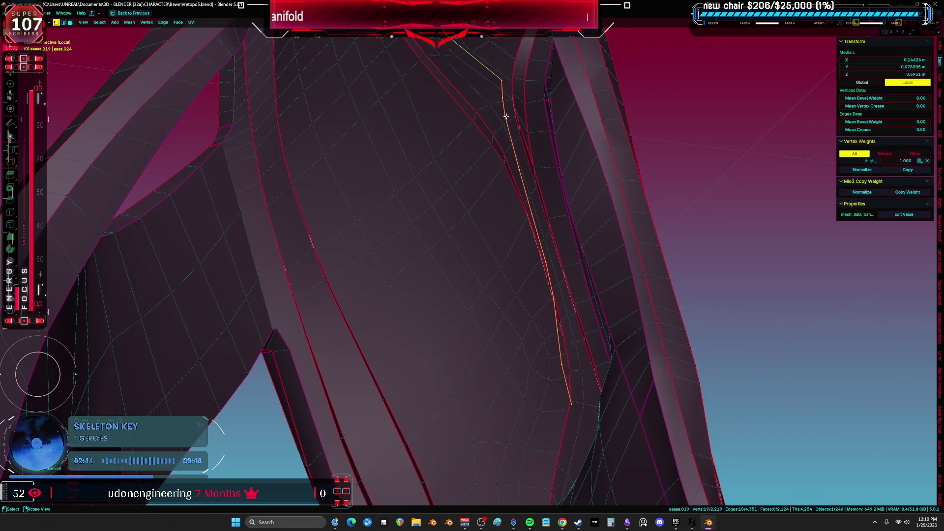
pyautogui.hotkey('shift', 'h')
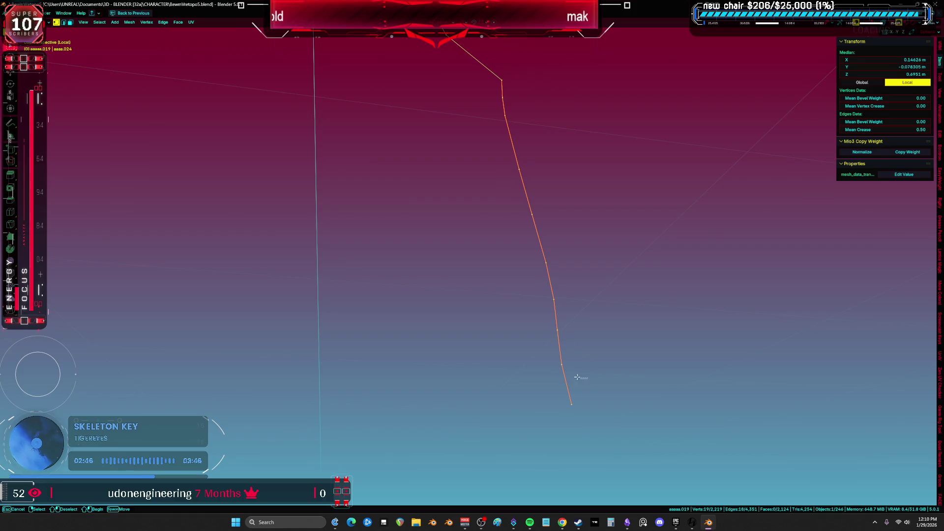
# Step: Dissolve the stray edge loops with Ctrl+X and select the last connected vertex chain
pyautogui.hotkey('ctrl', 'x')
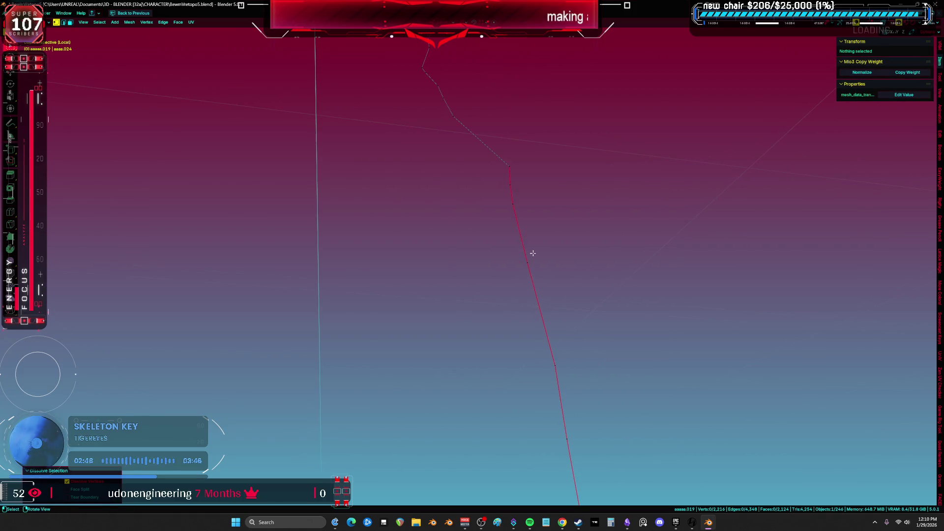
pyautogui.click(502, 175)
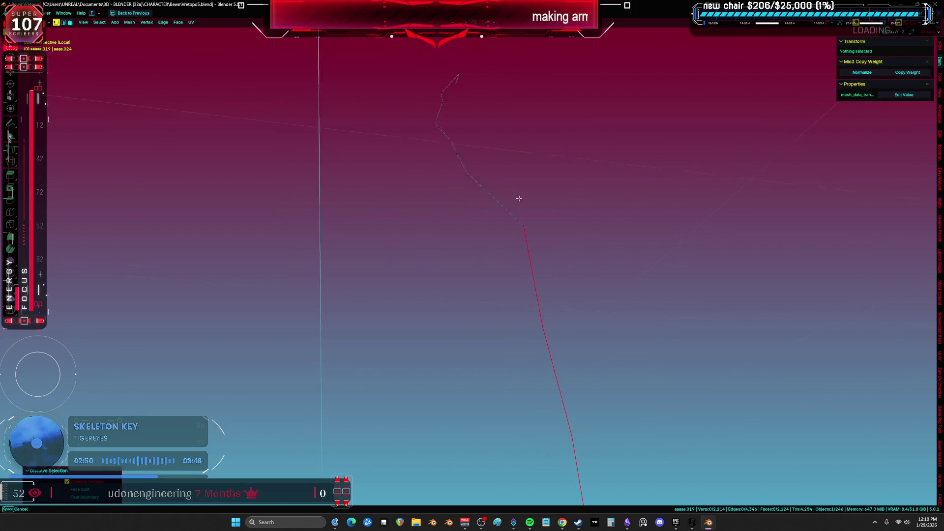
pyautogui.keyDown('alt'); pyautogui.click(478, 192); pyautogui.keyUp('alt')
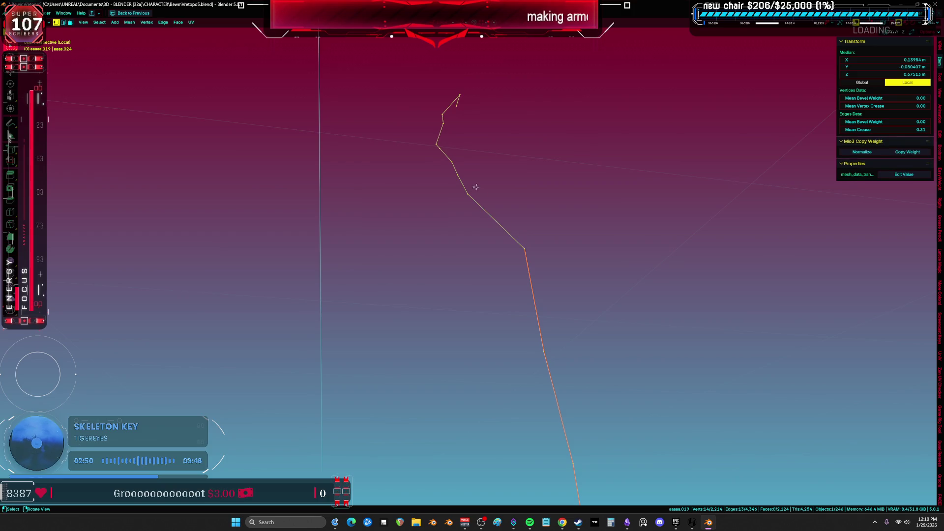
pyautogui.hotkey('ctrl', 'x')
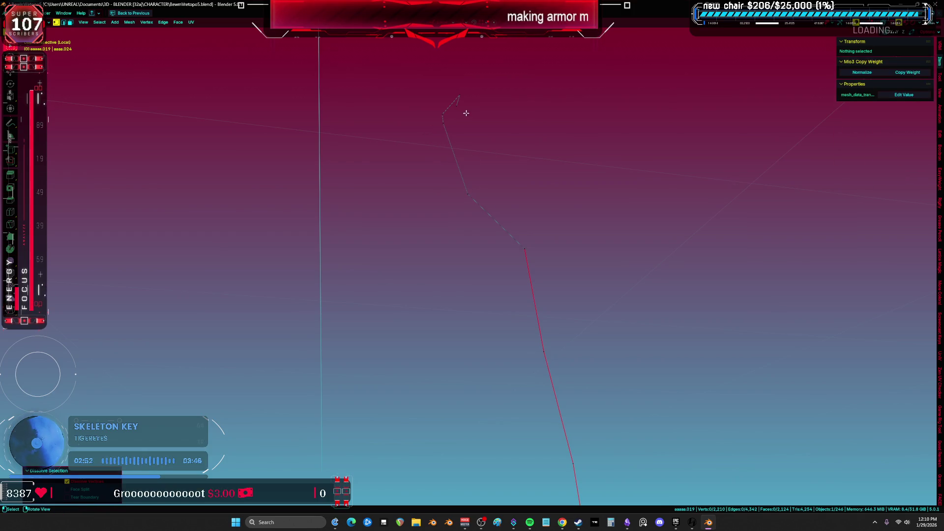
pyautogui.moveTo(464, 111); pyautogui.dragTo(449, 88)
pyautogui.hotkey('ctrl', 'l')
# Step: Toggle local view with numpad / and reveal the hidden armor geometry with Alt+H
pyautogui.press('KP_Divide')
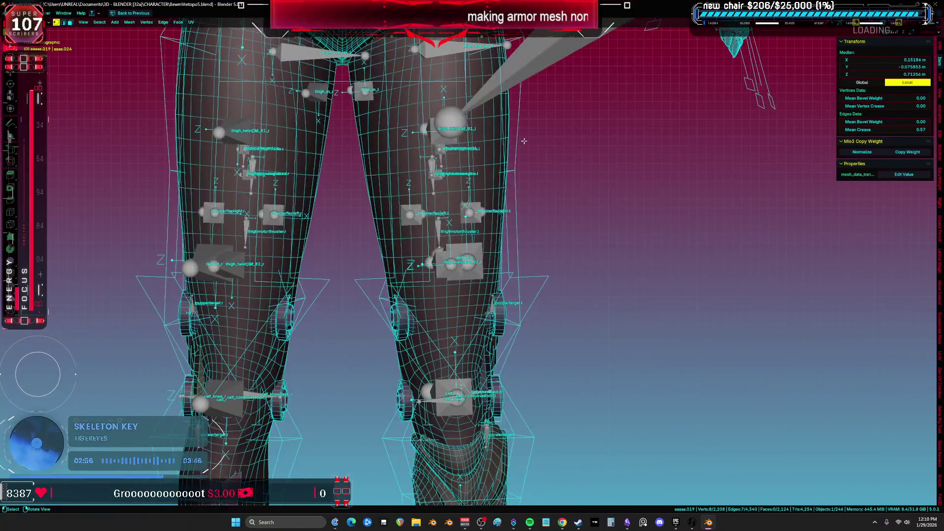
pyautogui.press('KP_Divide')
pyautogui.hotkey('alt', 'h')
pyautogui.moveTo(525, 141)
pyautogui.mouseDown(button='middle')
pyautogui.moveTo(503, 292)
pyautogui.moveTo(556, 276)
pyautogui.moveTo(574, 232)
pyautogui.moveTo(432, 202)
pyautogui.moveTo(515, 189)
pyautogui.moveTo(517, 222)
pyautogui.mouseUp(button='middle')
pyautogui.click(515, 189)
# Step: Connect two loose strut vertices with a new edge and place an unslid loop cut
pyautogui.scroll(4, 515, 189)
pyautogui.click(505, 200)
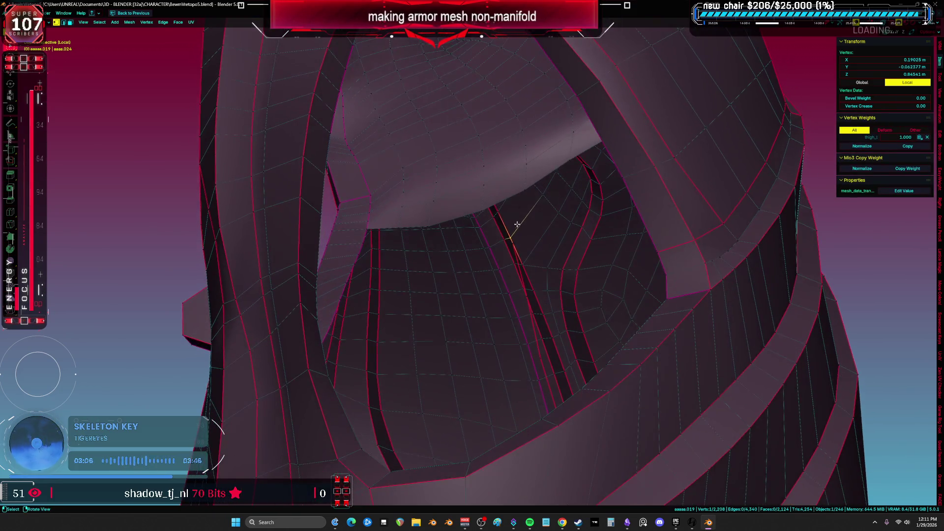
pyautogui.keyDown('shift'); pyautogui.click(481, 211); pyautogui.keyUp('shift')
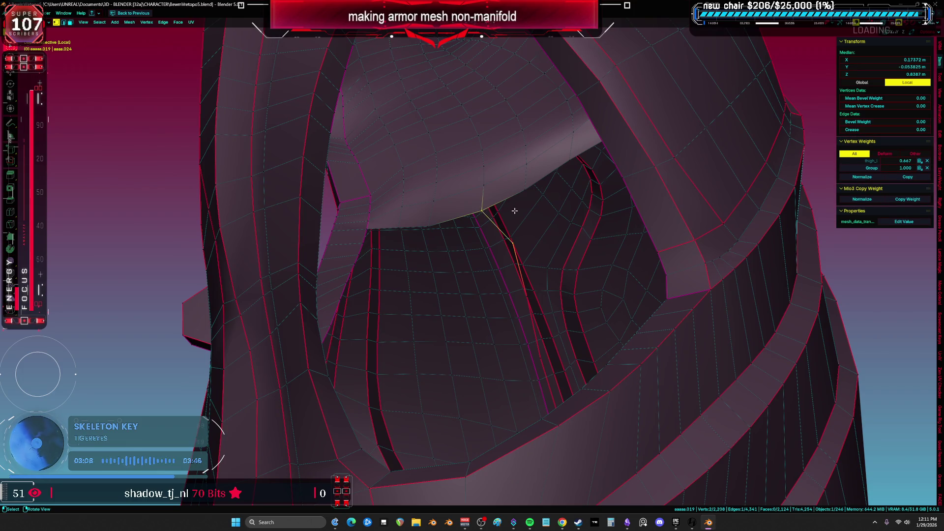
pyautogui.moveTo(512, 212)
pyautogui.mouseDown(button='middle')
pyautogui.moveTo(574, 231)
pyautogui.moveTo(559, 261)
pyautogui.moveTo(408, 334)
pyautogui.moveTo(428, 327)
pyautogui.moveTo(339, 345)
pyautogui.moveTo(346, 320)
pyautogui.moveTo(444, 268)
pyautogui.moveTo(456, 287)
pyautogui.moveTo(452, 328)
pyautogui.mouseUp(button='middle')
pyautogui.click(569, 212)
pyautogui.press('f')
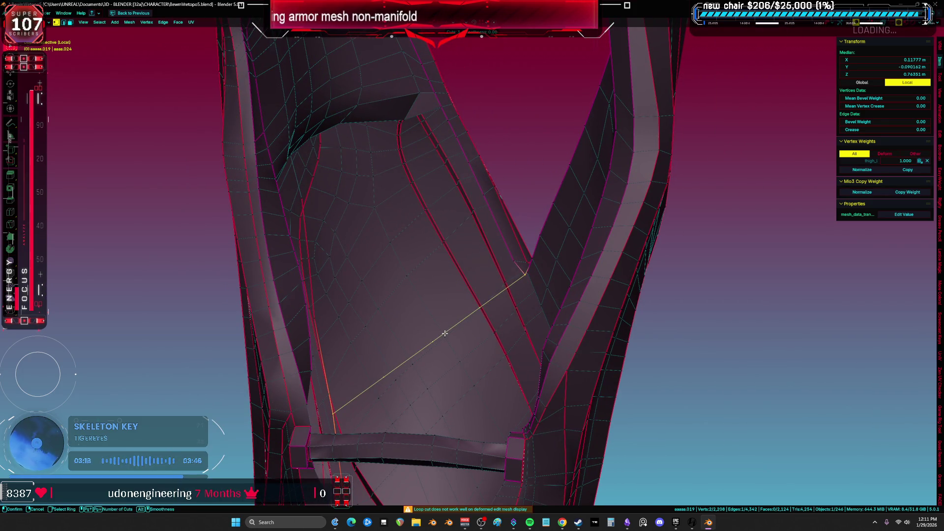
pyautogui.click(444, 334)
pyautogui.rightClick(445, 333)
# Step: Select the opening's boundary loops in X-ray, trim a stray edge, and try Grid Fill
pyautogui.keyDown('alt'); pyautogui.click(497, 296); pyautogui.keyUp('alt')
pyautogui.keyDown('alt'); pyautogui.keyDown('shift'); pyautogui.click(510, 253); pyautogui.keyUp('shift'); pyautogui.keyUp('alt')
pyautogui.moveTo(509, 252); pyautogui.dragTo(343, 250, button='middle')
pyautogui.hotkey('alt', 'z')
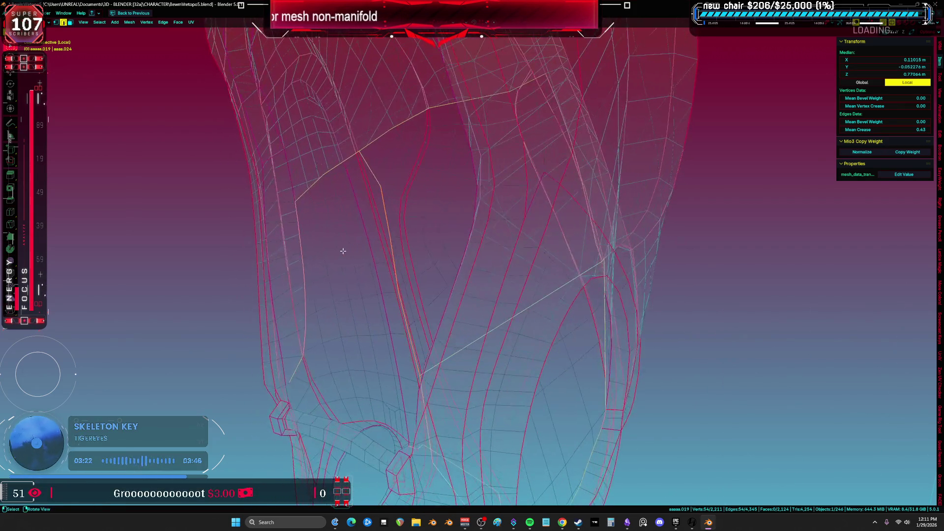
pyautogui.scroll(-3, 343, 251)
pyautogui.press('w')
pyautogui.moveTo(316, 313); pyautogui.dragTo(349, 359, button='middle')
pyautogui.moveTo(386, 411)
pyautogui.mouseDown(button='middle')
pyautogui.moveTo(455, 305)
pyautogui.moveTo(527, 316)
pyautogui.mouseUp(button='middle')
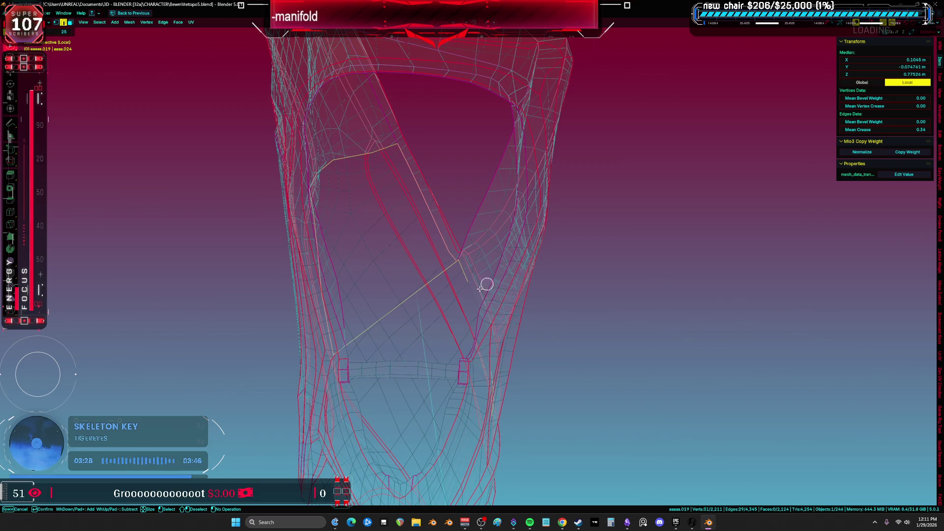
pyautogui.moveTo(477, 270)
pyautogui.mouseDown(button='middle')
pyautogui.moveTo(445, 282)
pyautogui.moveTo(416, 325)
pyautogui.moveTo(443, 316)
pyautogui.moveTo(389, 310)
pyautogui.moveTo(401, 323)
pyautogui.mouseUp(button='middle')
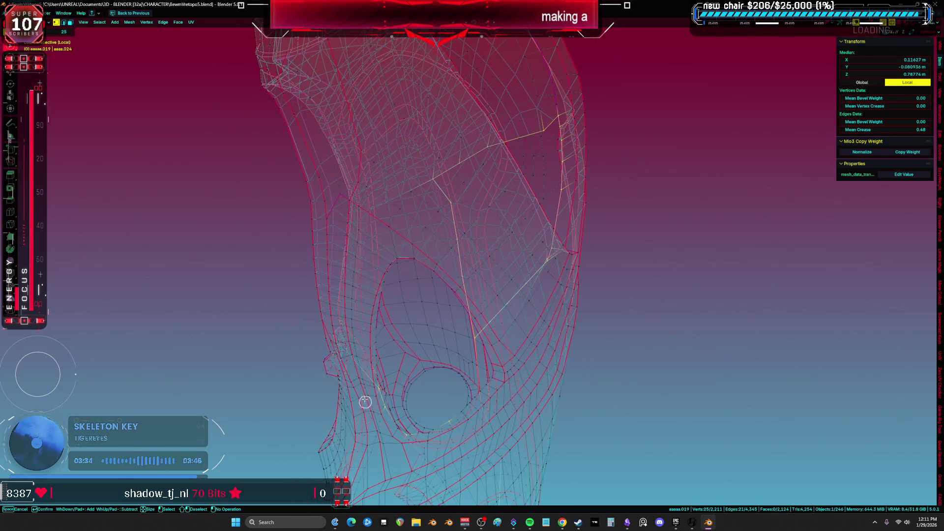
pyautogui.hotkey('ctrl', 'f')
pyautogui.click(459, 333)
# Step: Undo the failed grid fill, then try a single large F face and undo it too
pyautogui.scroll(-4, 448, 350)
pyautogui.hotkey('ctrl', 'z')
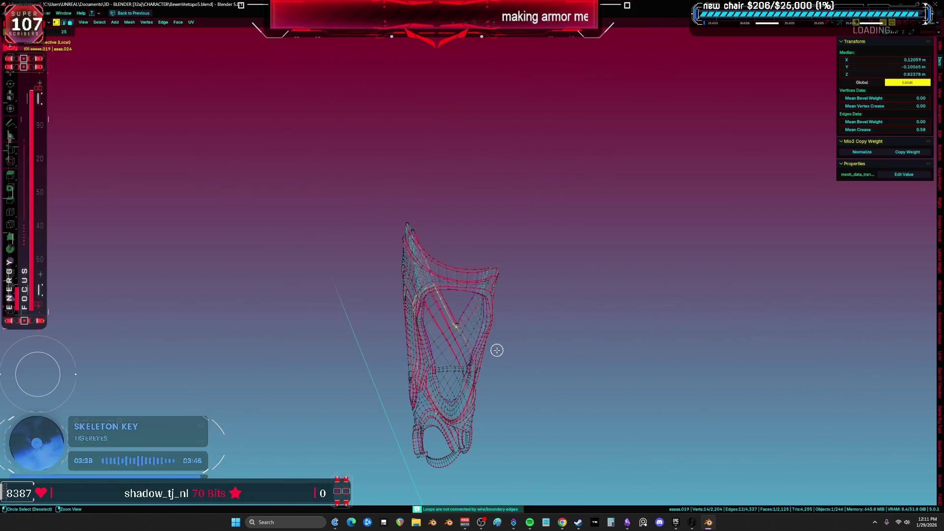
pyautogui.scroll(2, 498, 349)
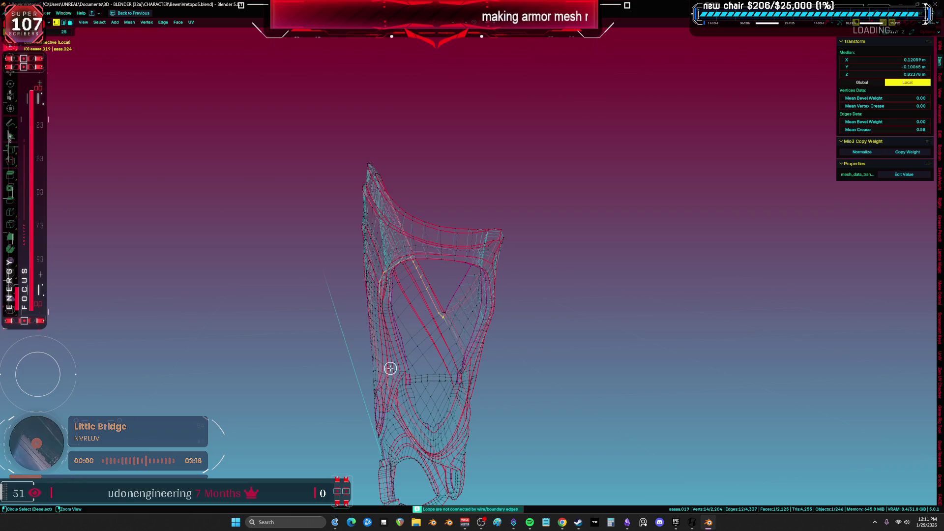
pyautogui.scroll(8, 455, 464)
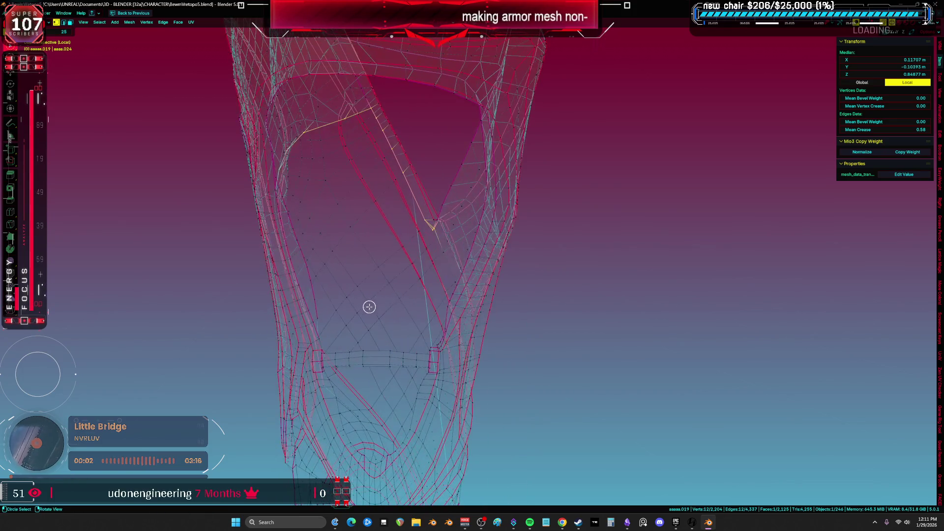
pyautogui.hotkey('alt', 'z')
pyautogui.moveTo(384, 272)
pyautogui.mouseDown(button='middle')
pyautogui.moveTo(438, 270)
pyautogui.moveTo(433, 263)
pyautogui.moveTo(430, 293)
pyautogui.moveTo(357, 321)
pyautogui.moveTo(276, 215)
pyautogui.moveTo(293, 215)
pyautogui.moveTo(293, 205)
pyautogui.moveTo(322, 213)
pyautogui.moveTo(291, 225)
pyautogui.moveTo(323, 250)
pyautogui.moveTo(347, 245)
pyautogui.mouseUp(button='middle')
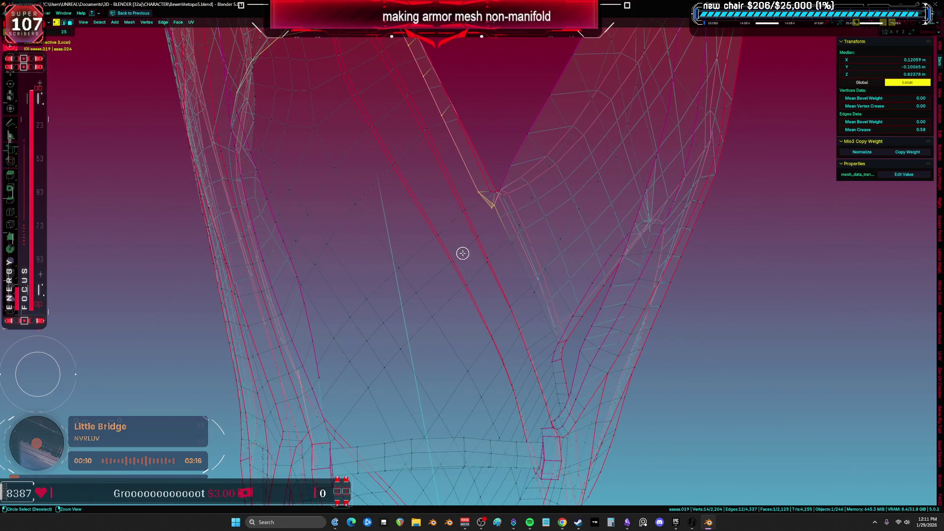
pyautogui.press('f')
pyautogui.hotkey('ctrl', 'z')
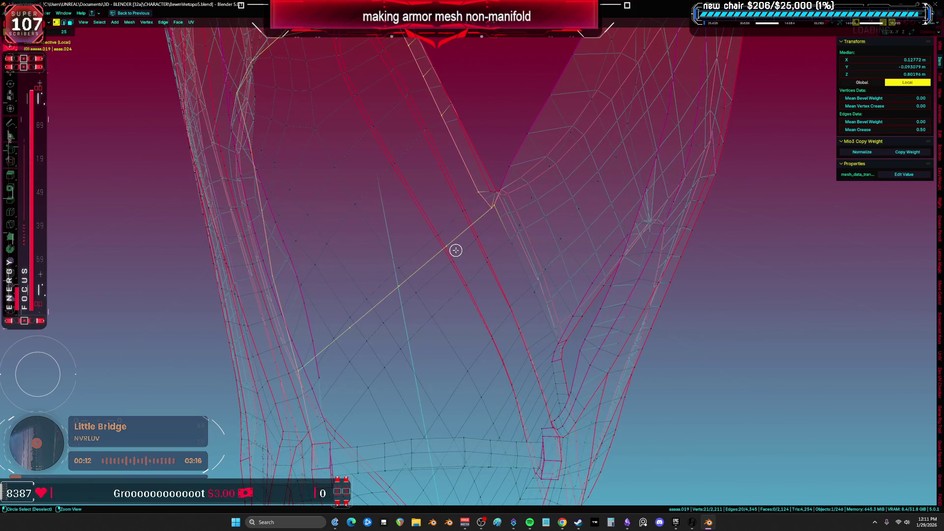
# Step: Retry Grid Fill on the zoomed-in opening and bring up the Face menu again
pyautogui.moveTo(459, 249)
pyautogui.keyDown('ctrl'); pyautogui.mouseDown(button='middle')
pyautogui.moveTo(438, 217)
pyautogui.moveTo(565, 252)
pyautogui.mouseUp(button='middle'); pyautogui.keyUp('ctrl')
pyautogui.scroll(-3, 542, 239)
pyautogui.hotkey('ctrl', 'f')
pyautogui.click(543, 253)
pyautogui.moveTo(455, 294)
pyautogui.mouseDown(button='middle')
pyautogui.moveTo(403, 456)
pyautogui.moveTo(427, 363)
pyautogui.moveTo(480, 333)
pyautogui.mouseUp(button='middle')
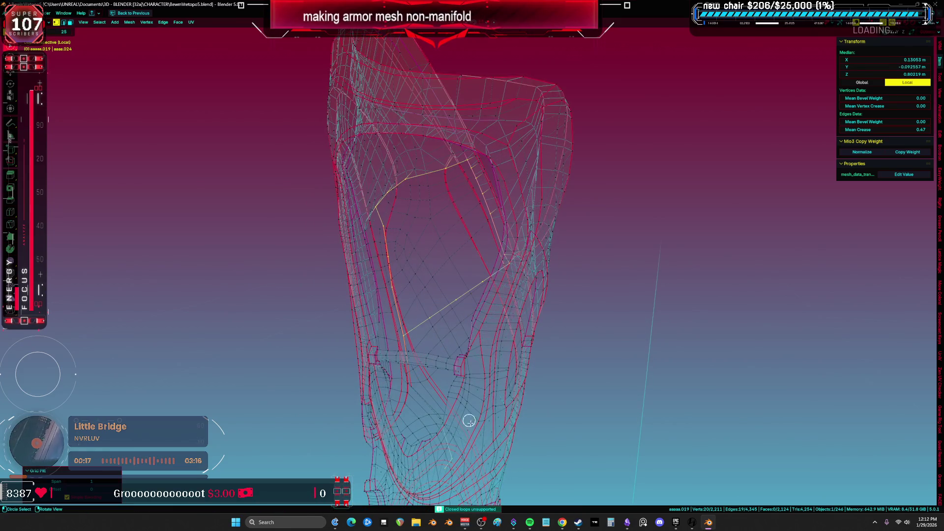
pyautogui.hotkey('ctrl', 'f')
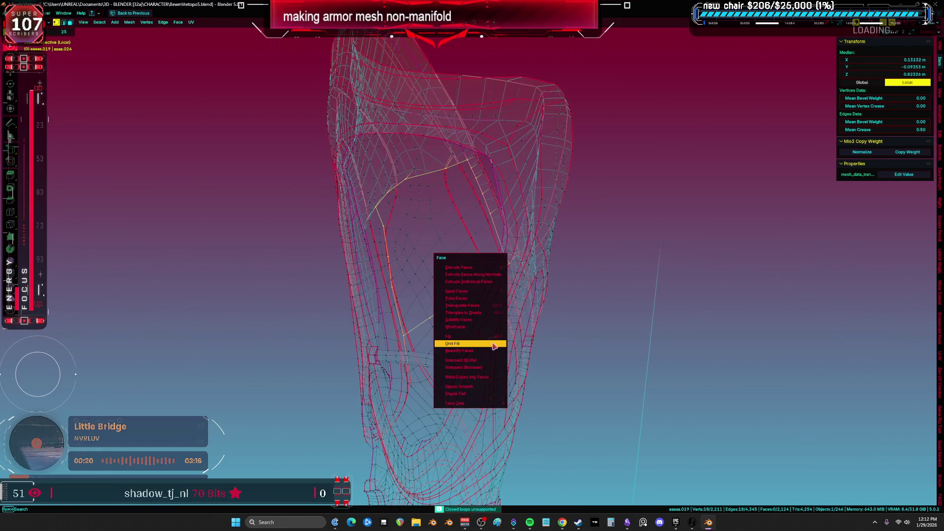
# Step: Grid-fill the inner opening and set the redo panel's Offset to 1 to rotate the layout
pyautogui.click(491, 342)
pyautogui.moveTo(491, 341); pyautogui.dragTo(476, 324, button='middle')
pyautogui.hotkey('shift', 'z')
pyautogui.moveTo(711, 299)
pyautogui.mouseDown(button='middle')
pyautogui.moveTo(485, 281)
pyautogui.moveTo(487, 375)
pyautogui.moveTo(521, 293)
pyautogui.moveTo(504, 158)
pyautogui.moveTo(489, 297)
pyautogui.moveTo(401, 297)
pyautogui.mouseUp(button='middle')
pyautogui.moveTo(74, 489); pyautogui.dragTo(84, 490)
pyautogui.moveTo(374, 368)
pyautogui.mouseDown(button='middle')
pyautogui.moveTo(385, 267)
pyautogui.moveTo(385, 288)
pyautogui.mouseUp(button='middle')
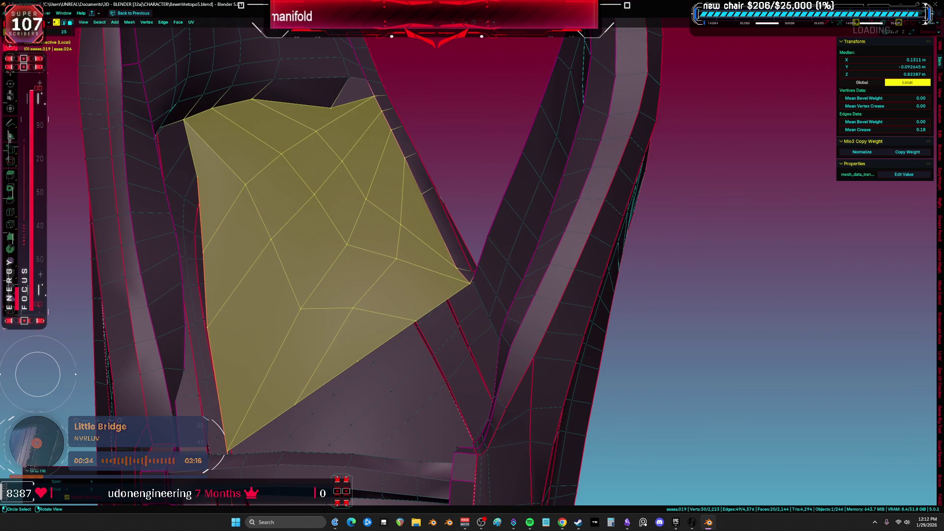
pyautogui.moveTo(417, 315)
pyautogui.mouseDown(button='middle')
pyautogui.moveTo(411, 330)
pyautogui.moveTo(433, 305)
pyautogui.moveTo(393, 267)
pyautogui.mouseUp(button='middle')
# Step: Select the stray triangle face above the patch and delete it
pyautogui.click(288, 105)
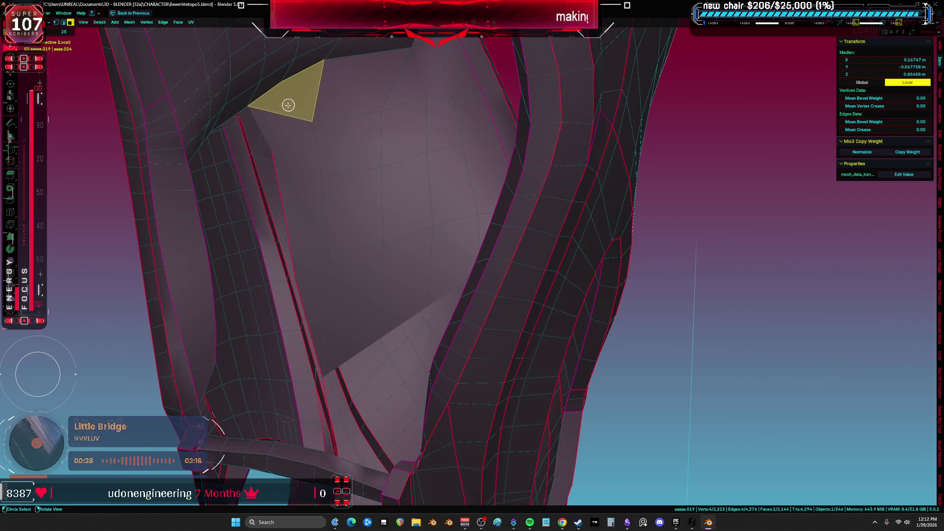
pyautogui.moveTo(357, 160); pyautogui.dragTo(365, 145, button='middle')
pyautogui.press('x')
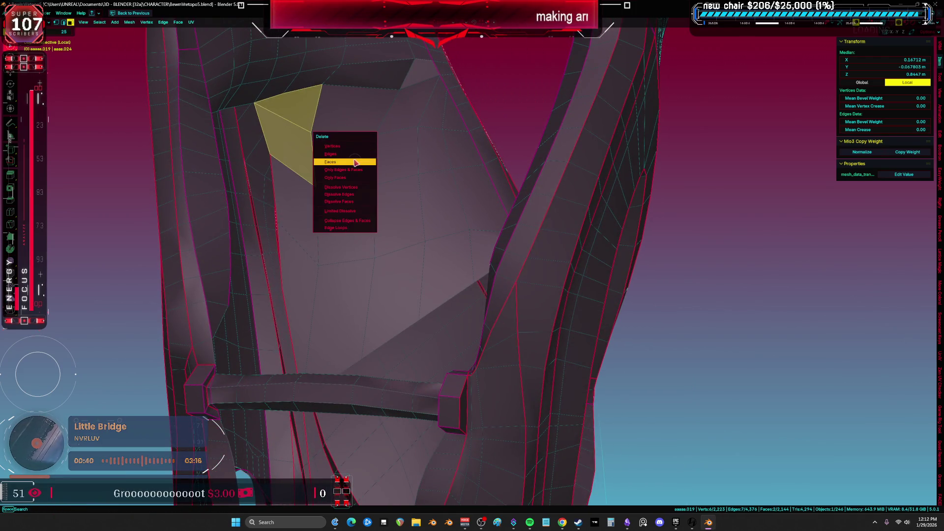
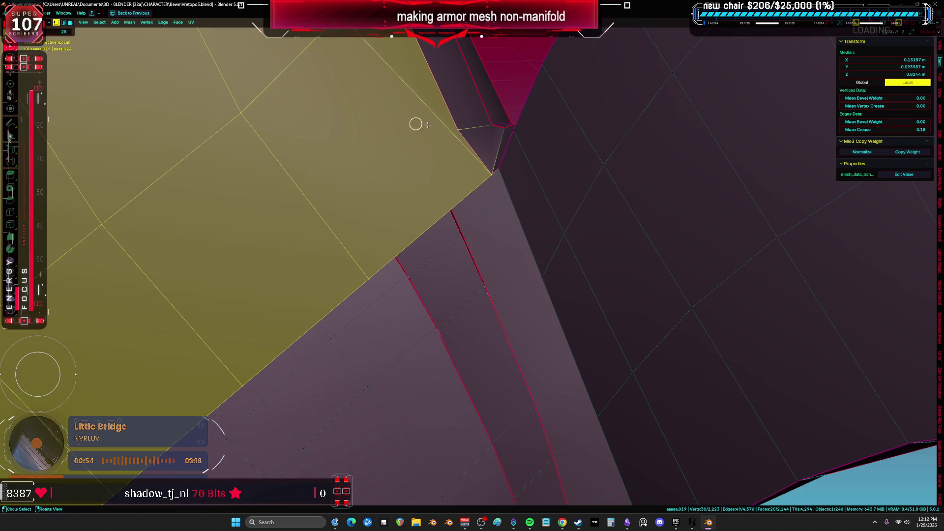
# Step: Delete the stray face at the armor corner and fill the hole with a new face
pyautogui.click(492, 173)
pyautogui.press('v')
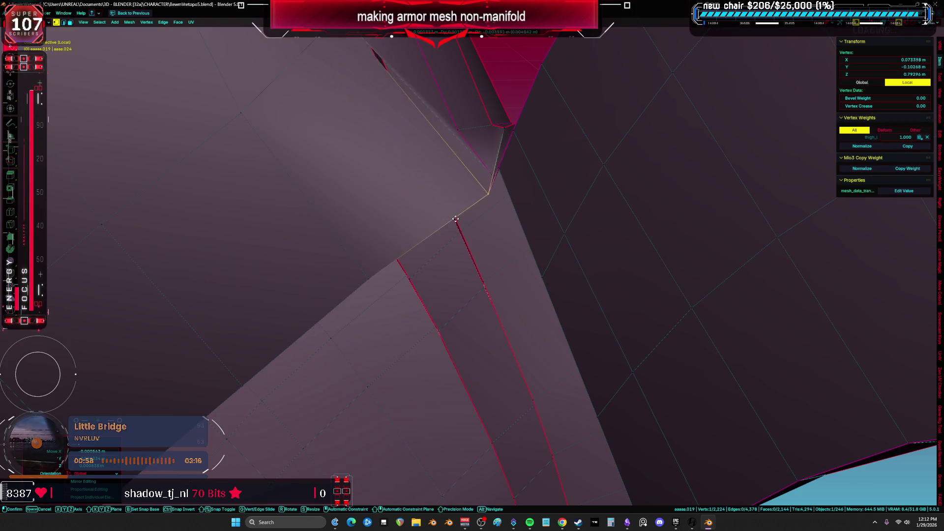
pyautogui.keyDown('shift'); pyautogui.click(471, 200); pyautogui.keyUp('shift')
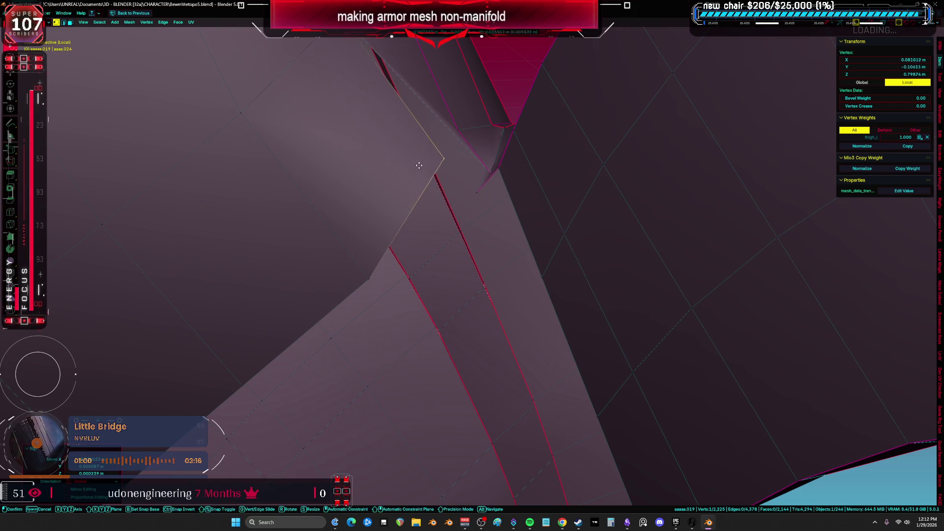
pyautogui.moveTo(470, 200); pyautogui.dragTo(469, 243, button='middle')
pyautogui.moveTo(382, 131)
pyautogui.mouseDown(button='middle')
pyautogui.moveTo(408, 146)
pyautogui.moveTo(432, 272)
pyautogui.mouseUp(button='middle')
pyautogui.click(408, 146)
pyautogui.click(417, 207)
pyautogui.press('a')
pyautogui.press('f')
pyautogui.moveTo(338, 127); pyautogui.dragTo(436, 322, button='middle')
# Step: Move the corner's tip vertex and a neighbouring vertex into cleaner positions
pyautogui.click(437, 322)
pyautogui.press('g')
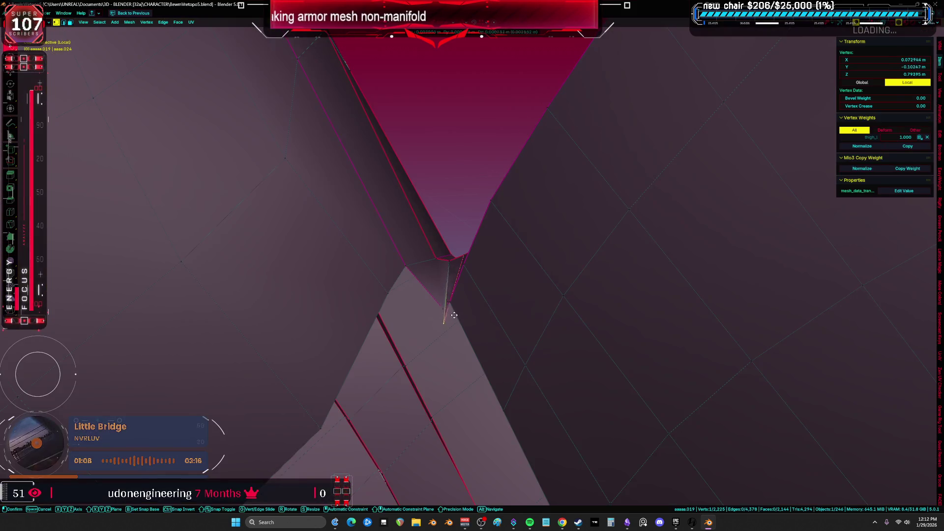
pyautogui.click(459, 309)
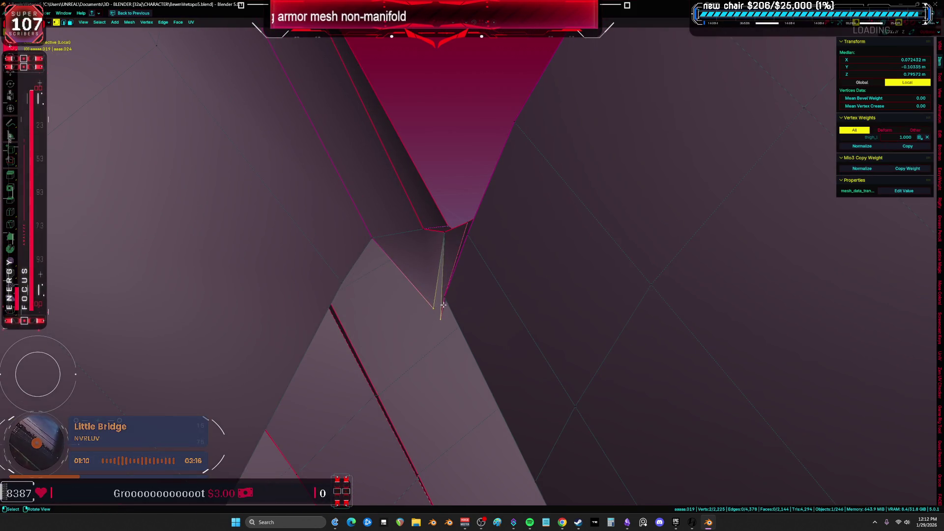
pyautogui.press('a')
pyautogui.moveTo(441, 304)
pyautogui.mouseDown(button='middle')
pyautogui.moveTo(467, 323)
pyautogui.moveTo(407, 248)
pyautogui.moveTo(406, 306)
pyautogui.moveTo(453, 202)
pyautogui.mouseUp(button='middle')
pyautogui.click(403, 297)
pyautogui.press('g')
pyautogui.click(384, 298)
# Step: Slide the remaining corner vertex along its edge so the corner sits cleanly
pyautogui.moveTo(463, 320)
pyautogui.mouseDown(button='middle')
pyautogui.moveTo(476, 360)
pyautogui.moveTo(533, 219)
pyautogui.moveTo(544, 238)
pyautogui.moveTo(505, 292)
pyautogui.mouseUp(button='middle')
pyautogui.click(479, 363)
pyautogui.click(494, 249)
pyautogui.moveTo(494, 250)
pyautogui.mouseDown(button='middle')
pyautogui.moveTo(516, 226)
pyautogui.moveTo(523, 354)
pyautogui.moveTo(512, 357)
pyautogui.mouseUp(button='middle')
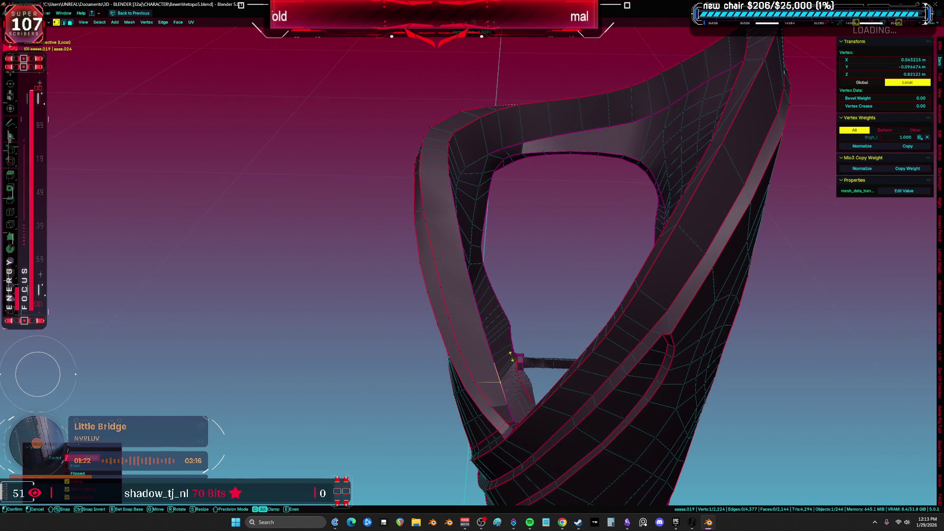
pyautogui.press('g')
pyautogui.press('g')
pyautogui.click(476, 326)
# Step: In edge mode, bridge the gap between the two border edges with a new face
pyautogui.moveTo(476, 326)
pyautogui.mouseDown(button='middle')
pyautogui.moveTo(430, 331)
pyautogui.moveTo(476, 364)
pyautogui.moveTo(380, 273)
pyautogui.moveTo(477, 289)
pyautogui.moveTo(479, 302)
pyautogui.mouseUp(button='middle')
pyautogui.press('a')
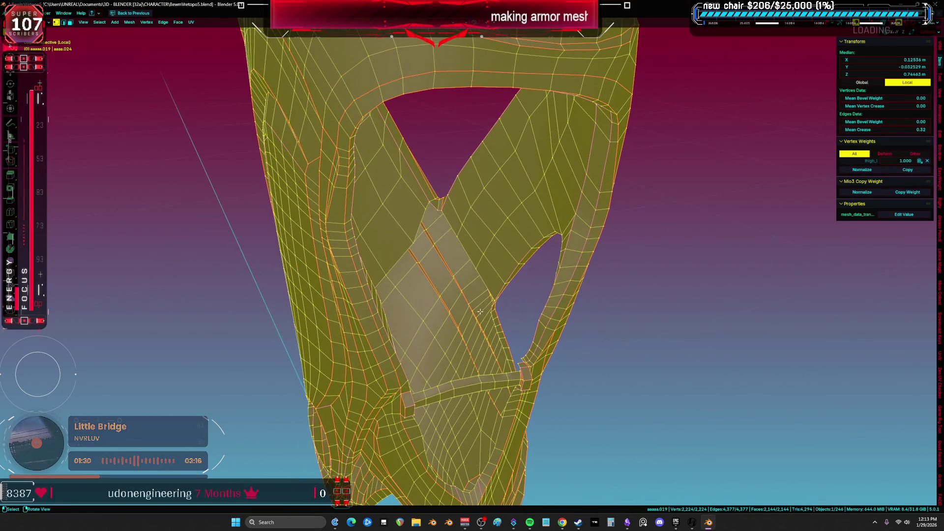
pyautogui.press('2')
pyautogui.click(481, 312)
pyautogui.scroll(4, 444, 266)
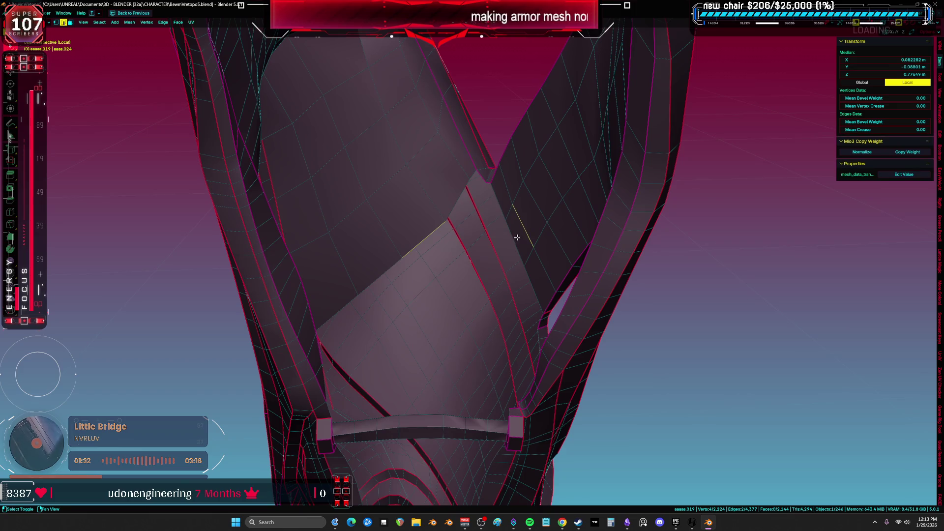
pyautogui.press('f')
pyautogui.press('KP_Decimal')
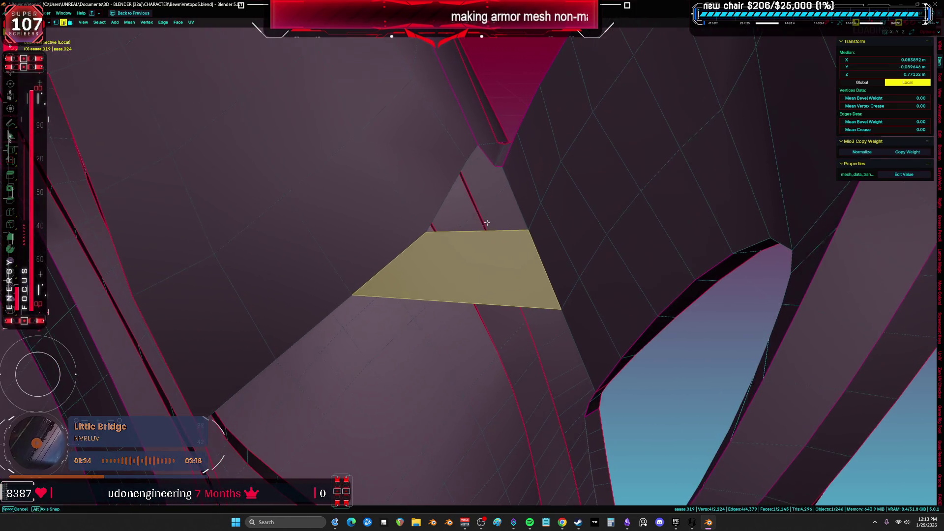
# Step: Grid-fill the open loop around the gap and check the filled area near the strap
pyautogui.hotkey('ctrl', 'f')
pyautogui.press('g')
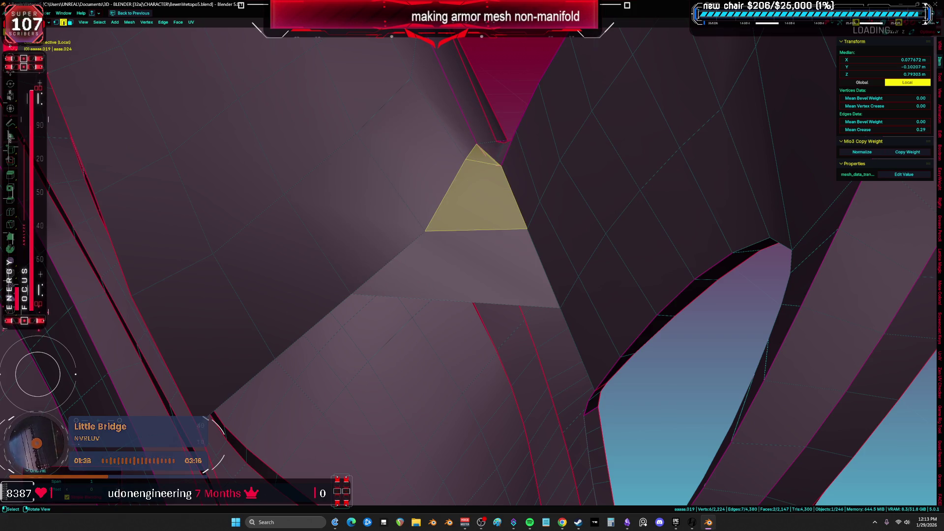
pyautogui.press('a')
pyautogui.moveTo(463, 277)
pyautogui.mouseDown(button='middle')
pyautogui.moveTo(445, 163)
pyautogui.moveTo(344, 196)
pyautogui.mouseUp(button='middle')
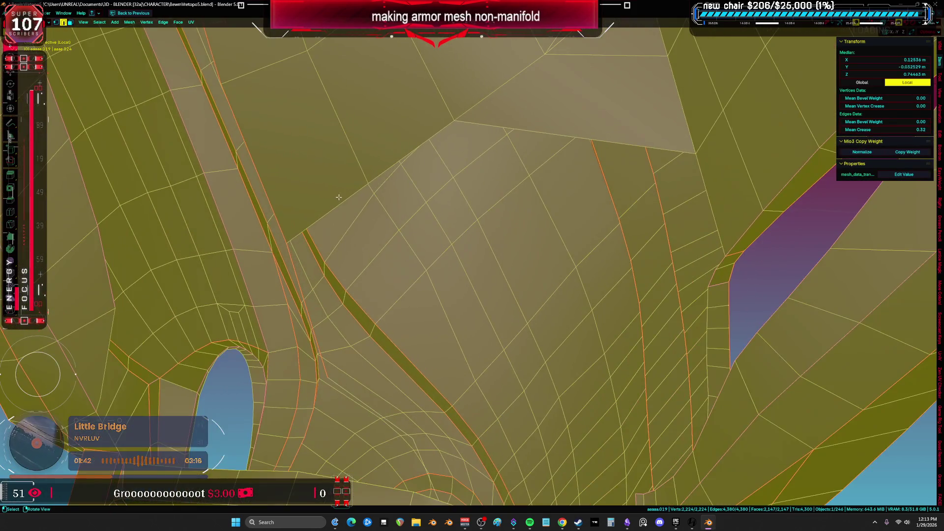
pyautogui.moveTo(381, 166)
pyautogui.mouseDown(button='middle')
pyautogui.moveTo(406, 179)
pyautogui.moveTo(522, 179)
pyautogui.moveTo(525, 139)
pyautogui.moveTo(545, 169)
pyautogui.moveTo(538, 203)
pyautogui.moveTo(521, 204)
pyautogui.moveTo(441, 161)
pyautogui.moveTo(465, 185)
pyautogui.moveTo(456, 291)
pyautogui.moveTo(418, 274)
pyautogui.moveTo(529, 309)
pyautogui.mouseUp(button='middle')
pyautogui.click(457, 275)
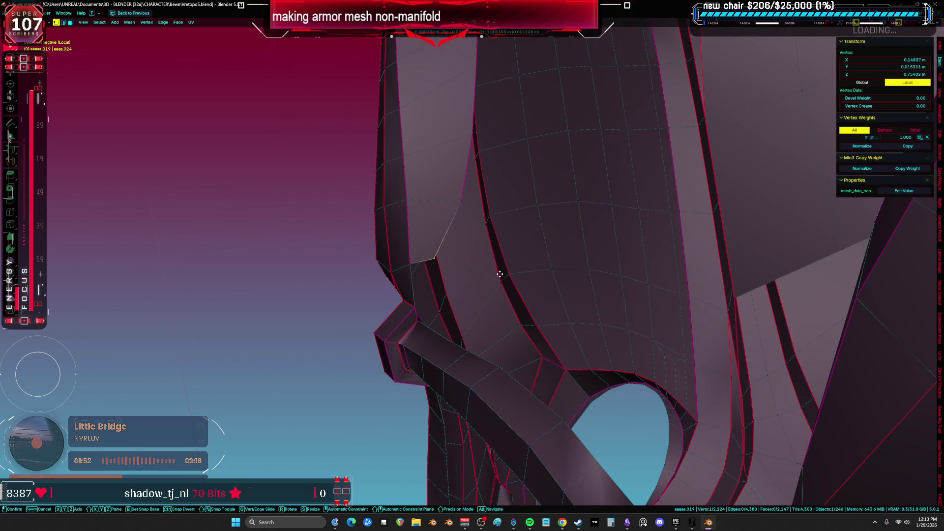
# Step: Place the moved vertex and add a loop cut across the leg armor
pyautogui.click(523, 273)
pyautogui.moveTo(523, 273)
pyautogui.mouseDown(button='middle')
pyautogui.moveTo(685, 409)
pyautogui.moveTo(657, 322)
pyautogui.moveTo(513, 362)
pyautogui.moveTo(524, 341)
pyautogui.moveTo(542, 337)
pyautogui.moveTo(508, 316)
pyautogui.moveTo(516, 414)
pyautogui.mouseUp(button='middle')
pyautogui.keyDown('ctrl'); pyautogui.click(542, 338); pyautogui.keyUp('ctrl')
pyautogui.click(536, 431)
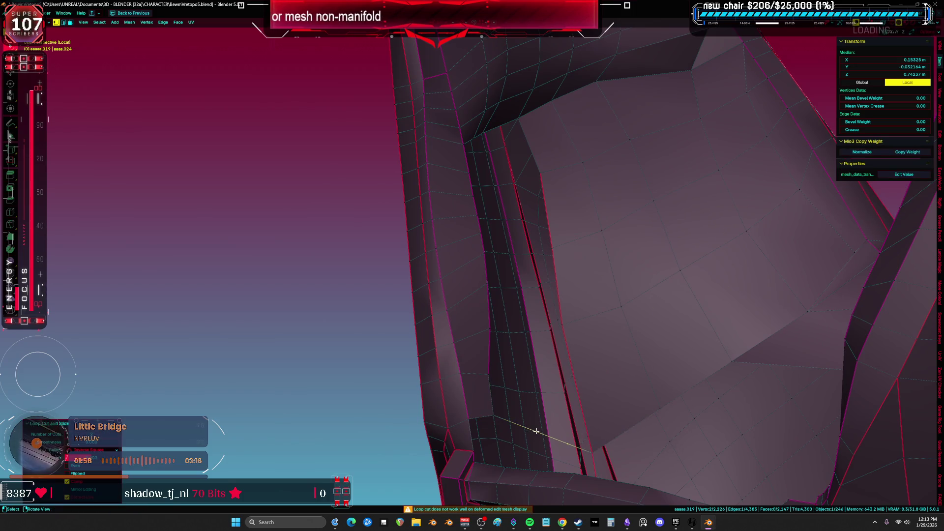
pyautogui.keyDown('alt'); pyautogui.click(564, 392); pyautogui.keyUp('alt')
pyautogui.keyDown('alt'); pyautogui.click(487, 347); pyautogui.keyUp('alt')
pyautogui.moveTo(487, 347)
pyautogui.mouseDown(button='middle')
pyautogui.moveTo(502, 331)
pyautogui.moveTo(533, 390)
pyautogui.moveTo(571, 364)
pyautogui.moveTo(552, 339)
pyautogui.moveTo(531, 269)
pyautogui.mouseUp(button='middle')
# Step: Try a Grid Fill on the selected loops in X-ray, then return to solid view
pyautogui.hotkey('alt', 'z')
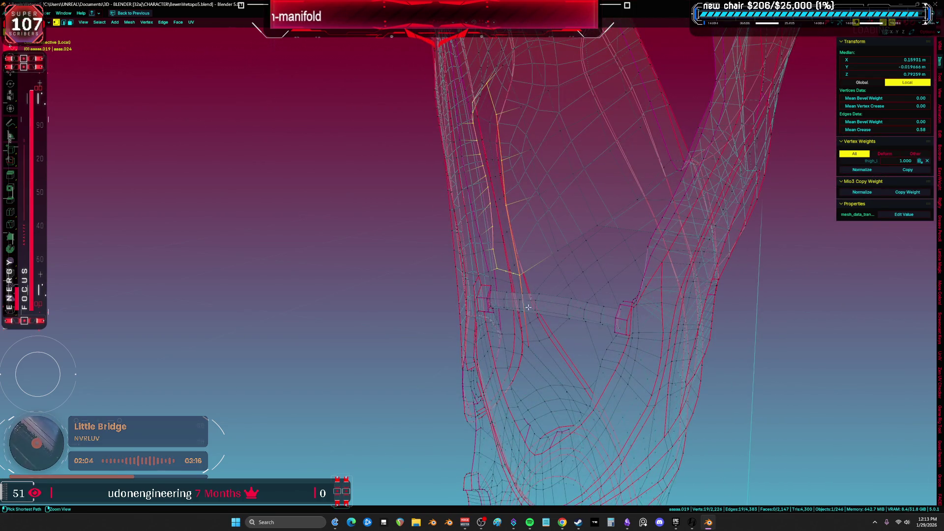
pyautogui.scroll(2, 531, 304)
pyautogui.hotkey('ctrl', 'f')
pyautogui.click(536, 291)
pyautogui.hotkey('alt', 'z')
pyautogui.moveTo(538, 375)
pyautogui.mouseDown(button='middle')
pyautogui.moveTo(540, 314)
pyautogui.moveTo(595, 303)
pyautogui.mouseUp(button='middle')
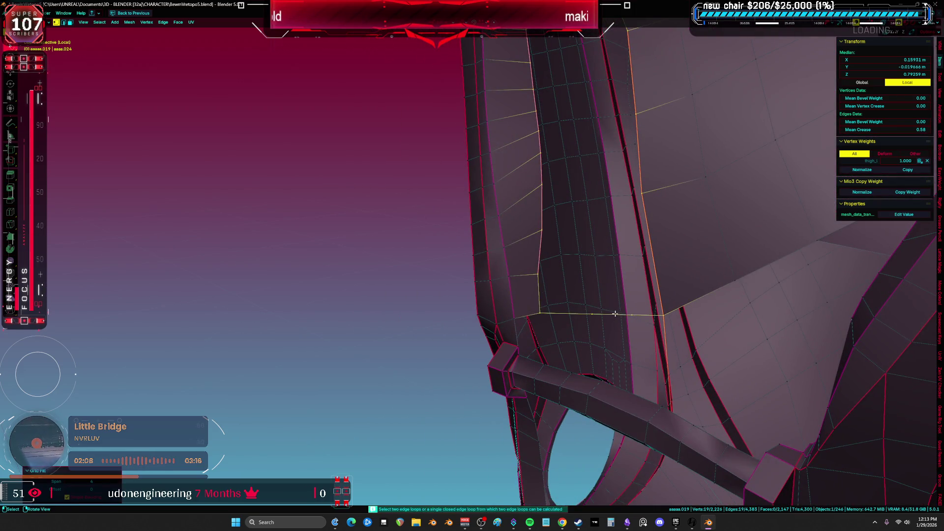
# Step: Select the opening's border loops, drop stray vertices, and grid-fill the region above the strap
pyautogui.keyDown('alt'); pyautogui.click(617, 314); pyautogui.keyUp('alt')
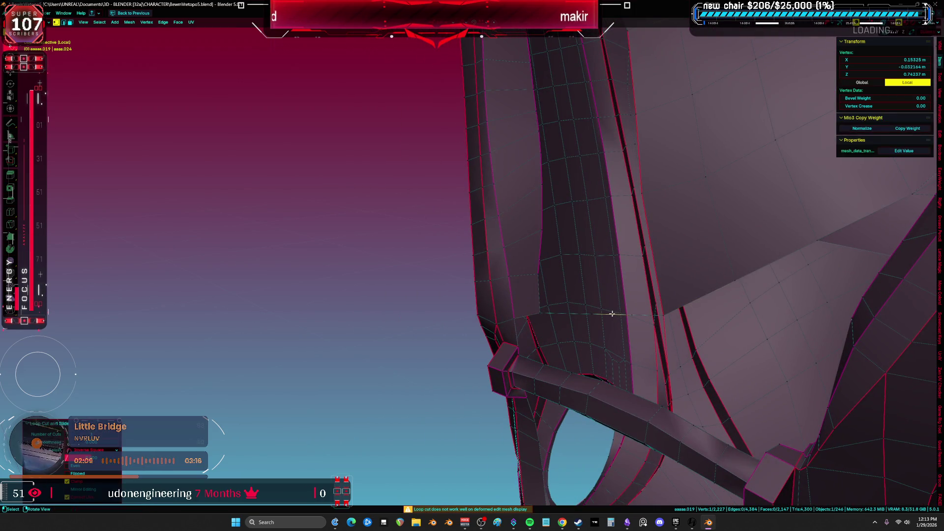
pyautogui.keyDown('alt'); pyautogui.keyDown('shift'); pyautogui.click(537, 301); pyautogui.keyUp('shift'); pyautogui.keyUp('alt')
pyautogui.moveTo(537, 301)
pyautogui.mouseDown(button='middle')
pyautogui.moveTo(681, 318)
pyautogui.moveTo(634, 289)
pyautogui.mouseUp(button='middle')
pyautogui.hotkey('alt', 'z')
pyautogui.scroll(-2, 685, 328)
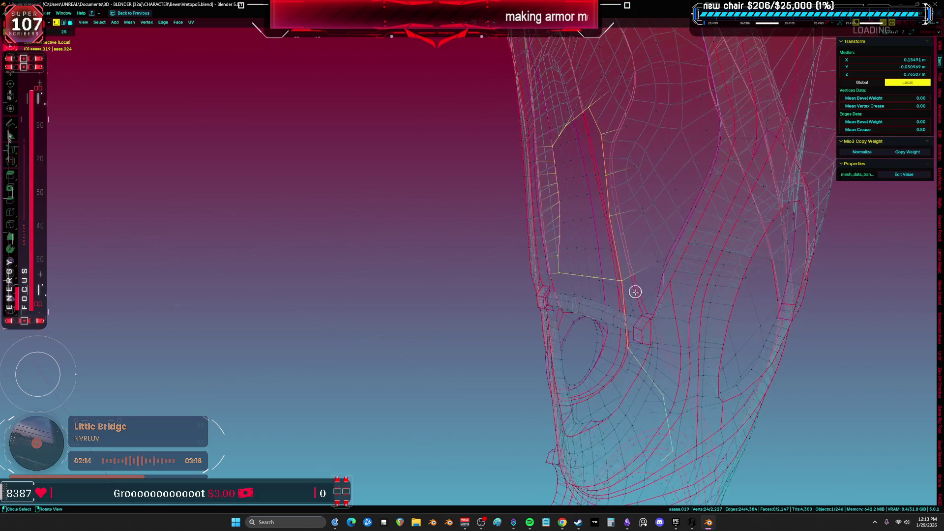
pyautogui.moveTo(573, 348)
pyautogui.keyDown('ctrl'); pyautogui.keyDown('shift'); pyautogui.mouseDown(button='right')
pyautogui.moveTo(718, 423)
pyautogui.moveTo(662, 297)
pyautogui.mouseUp(button='right'); pyautogui.keyUp('shift'); pyautogui.keyUp('ctrl')
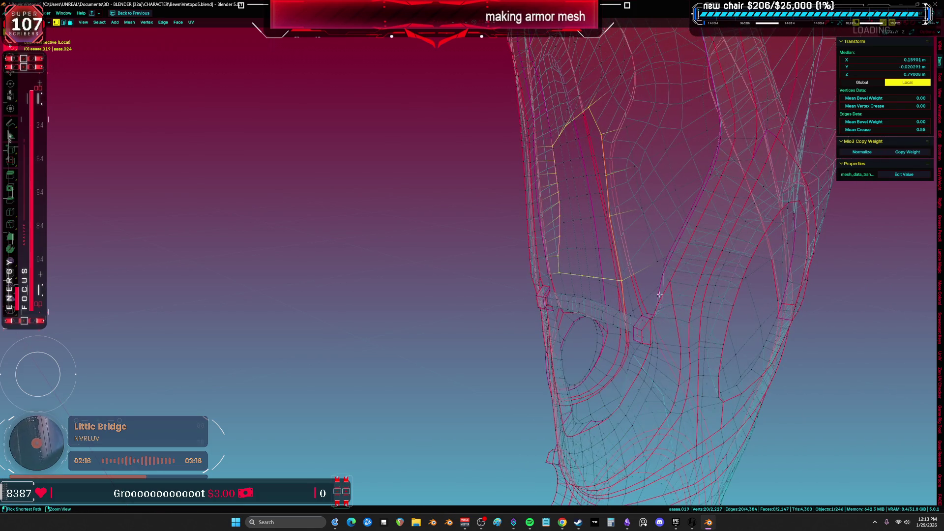
pyautogui.hotkey('ctrl', 'f')
pyautogui.scroll(5, 561, 315)
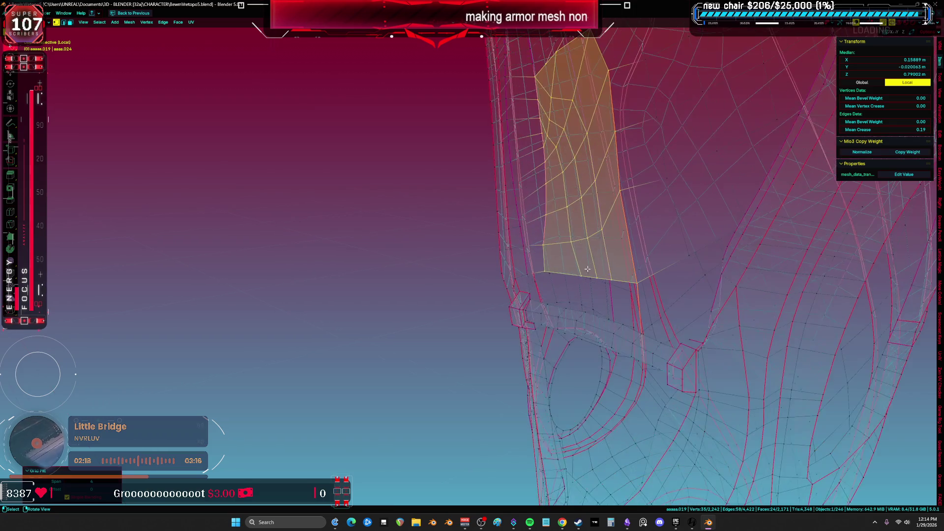
# Step: Shift the grid fill's edge flow by several offset steps and inspect the result
pyautogui.hotkey('alt', 'z')
pyautogui.moveTo(540, 349); pyautogui.dragTo(293, 426, button='middle')
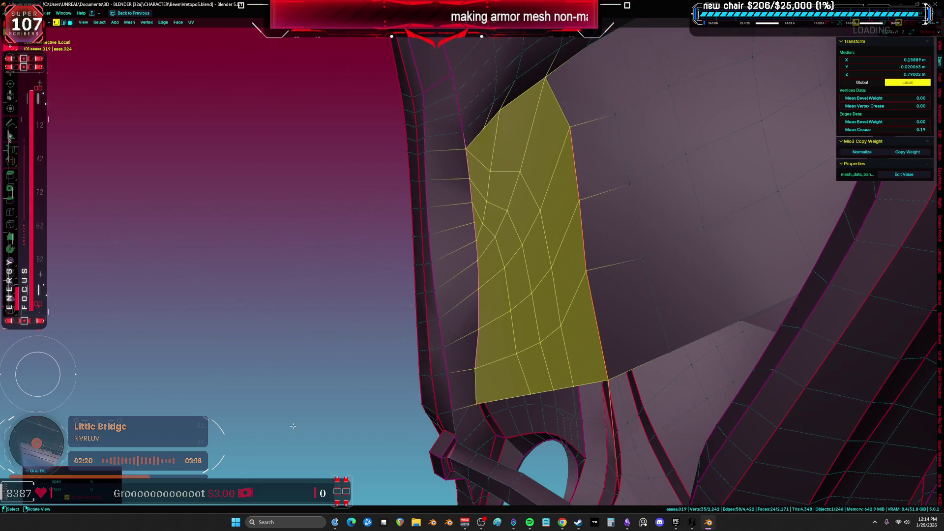
pyautogui.moveTo(91, 489); pyautogui.dragTo(119, 493)
pyautogui.click(120, 493)
pyautogui.click(120, 493)
pyautogui.click(119, 493)
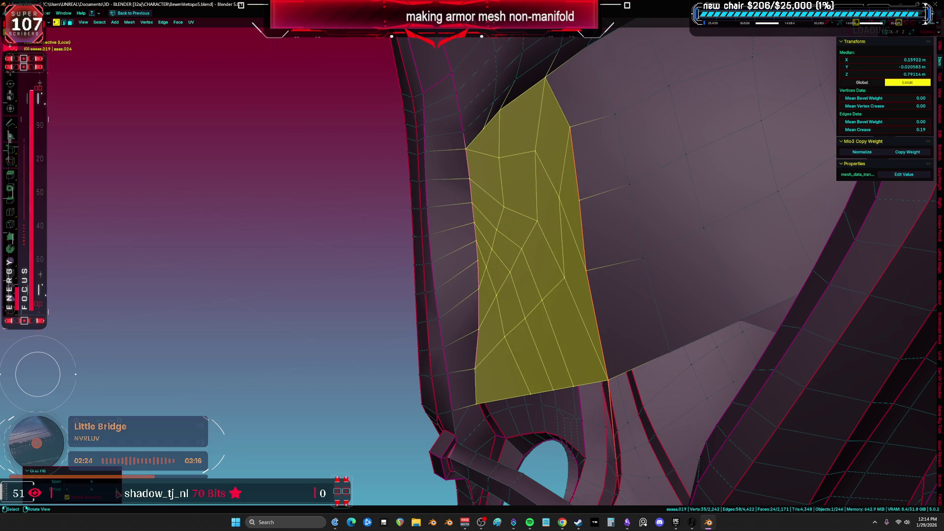
pyautogui.click(118, 494)
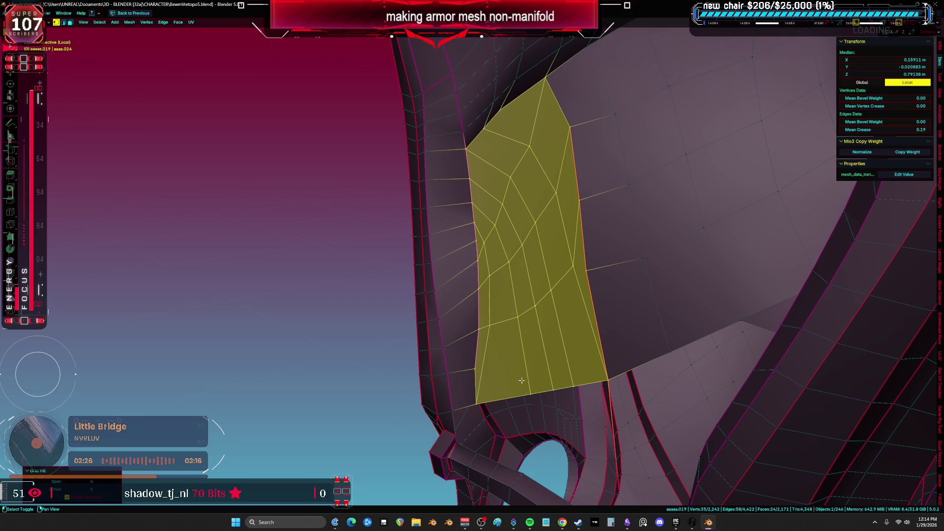
pyautogui.moveTo(519, 382); pyautogui.dragTo(542, 326, button='middle')
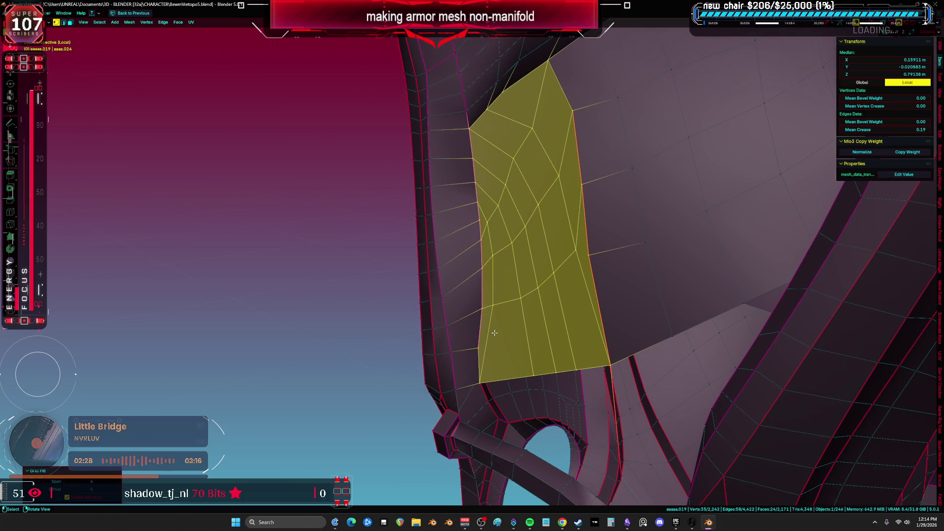
# Step: Delete the small unwanted faces near the seam
pyautogui.click(487, 329)
pyautogui.press('x')
pyautogui.click(490, 330)
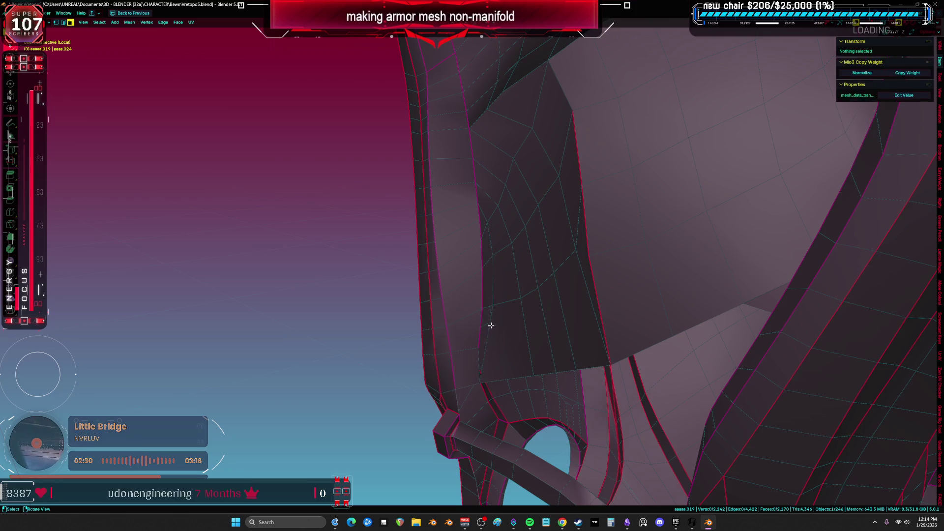
pyautogui.press('1')
pyautogui.press('3')
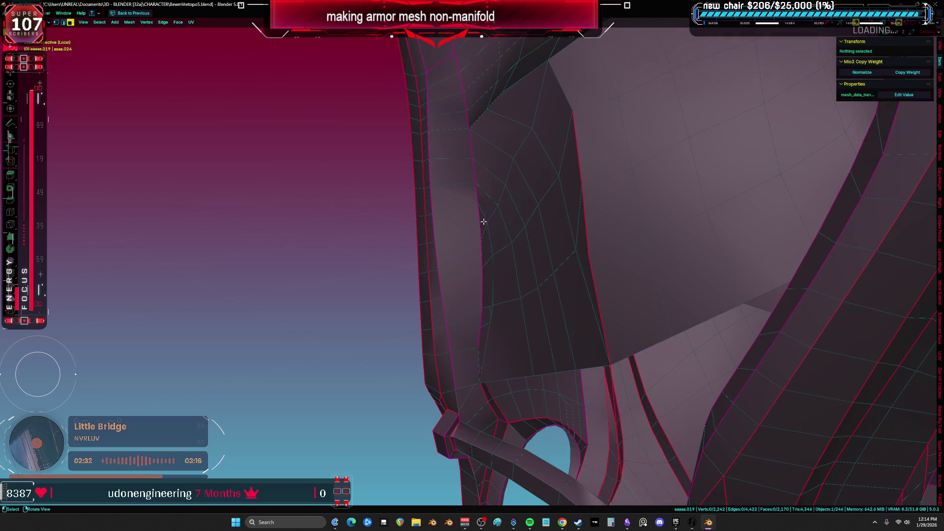
pyautogui.keyDown('shift'); pyautogui.click(483, 224); pyautogui.keyUp('shift')
pyautogui.press('x')
pyautogui.click(489, 287)
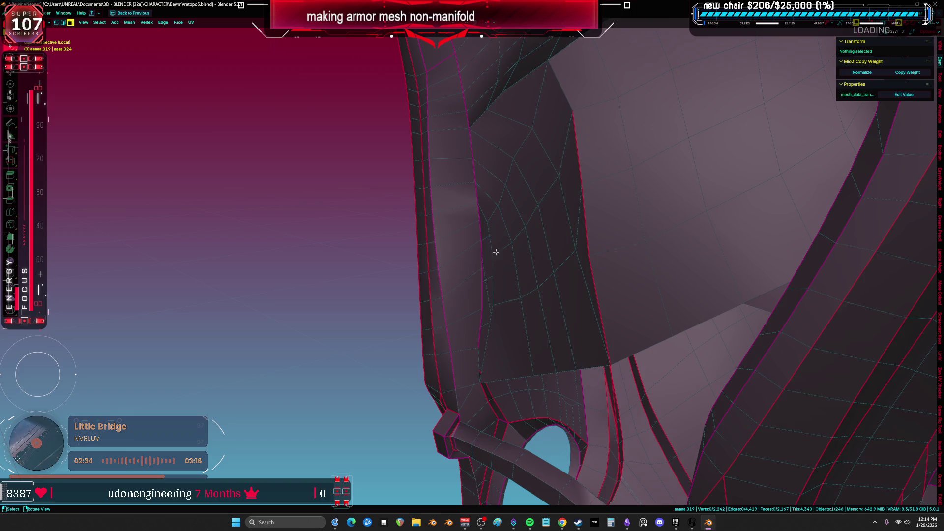
pyautogui.press('1')
# Step: Merge the stray seam vertices into single vertices at their center
pyautogui.keyDown('shift'); pyautogui.click(481, 219); pyautogui.keyUp('shift')
pyautogui.press('m')
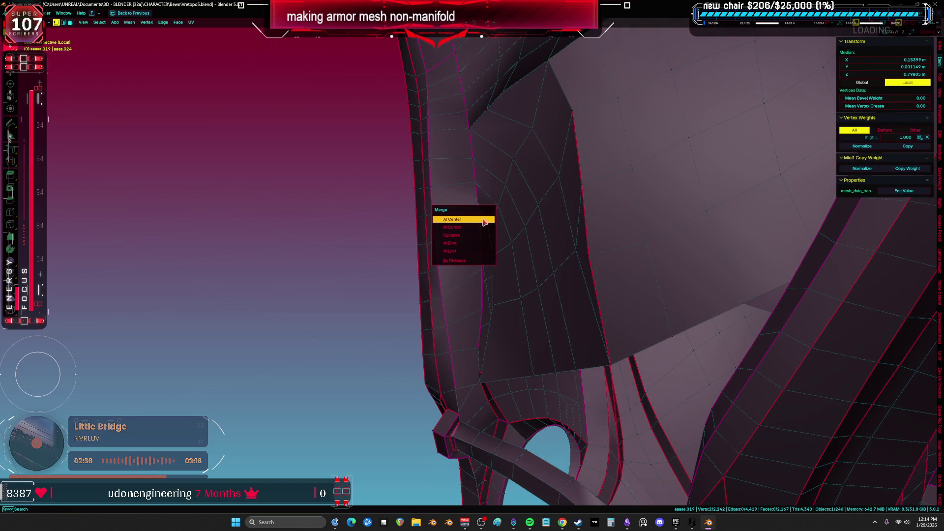
pyautogui.click(472, 252)
pyautogui.moveTo(473, 249); pyautogui.dragTo(492, 255, button='middle')
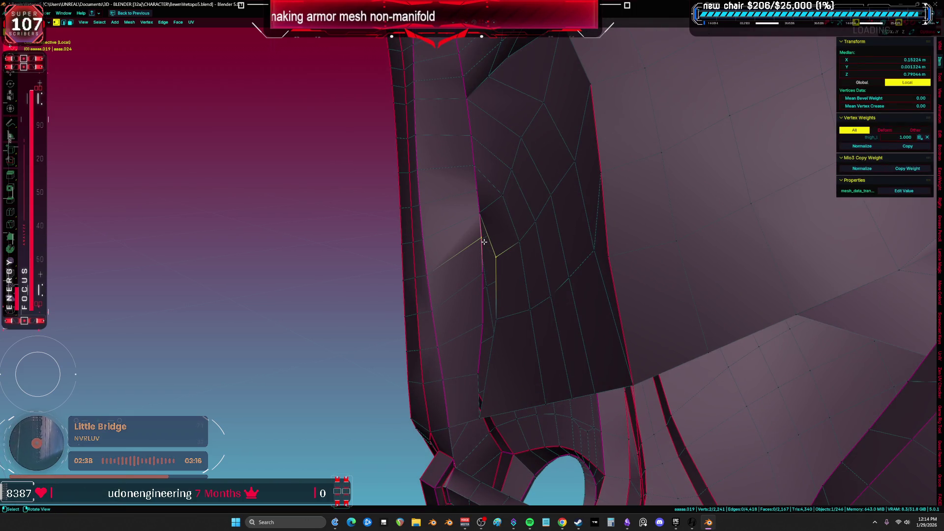
pyautogui.press('m')
pyautogui.click(484, 242)
# Step: Select edges along the seam, undoing an unwanted shortest-path selection
pyautogui.press('2')
pyautogui.keyDown('shift'); pyautogui.click(484, 292); pyautogui.keyUp('shift')
pyautogui.moveTo(486, 287); pyautogui.dragTo(490, 311, button='middle')
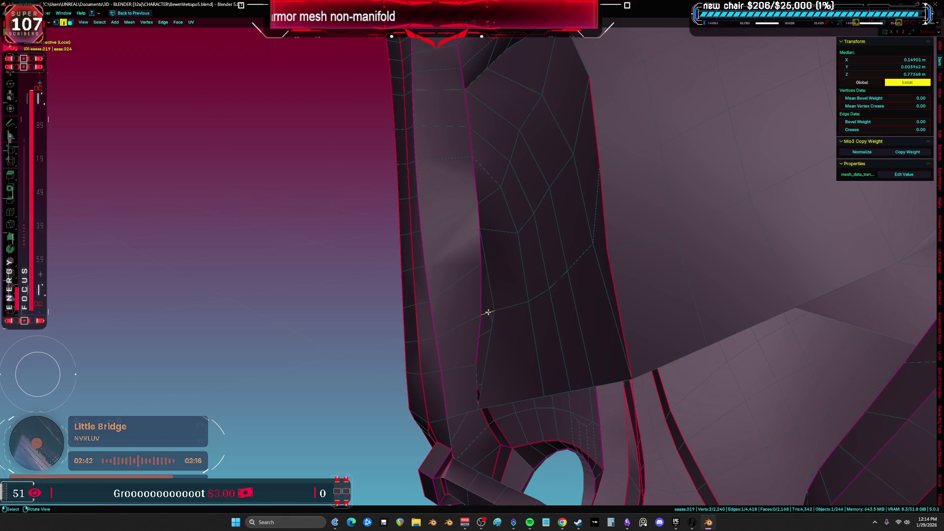
pyautogui.keyDown('ctrl'); pyautogui.click(491, 397); pyautogui.keyUp('ctrl')
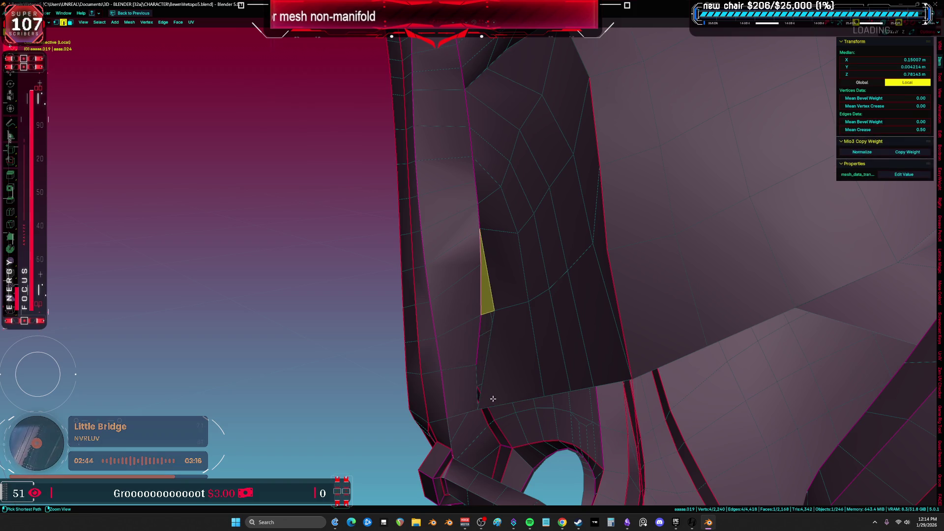
pyautogui.hotkey('ctrl', 'z')
pyautogui.hotkey('ctrl', 'z')
pyautogui.hotkey('ctrl', 'z')
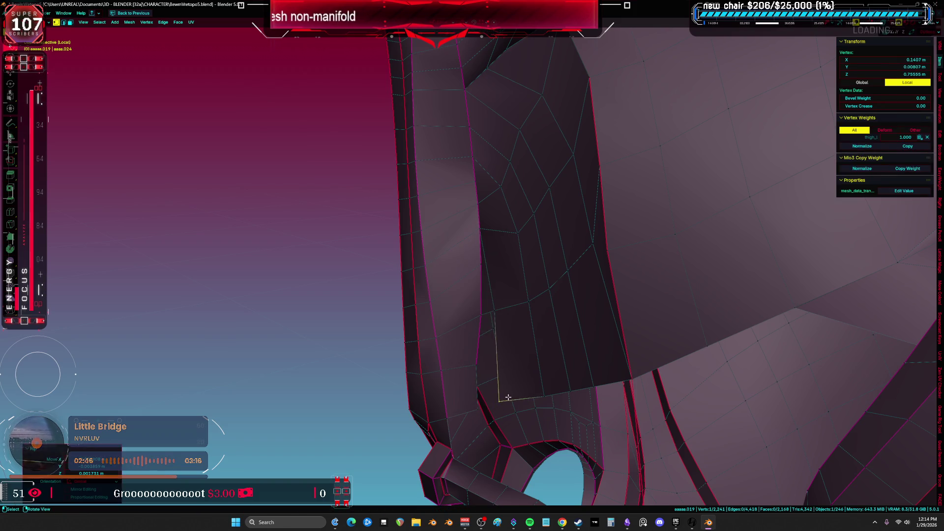
pyautogui.click(489, 300)
pyautogui.moveTo(484, 305)
pyautogui.mouseDown(button='middle')
pyautogui.moveTo(482, 297)
pyautogui.moveTo(528, 311)
pyautogui.mouseUp(button='middle')
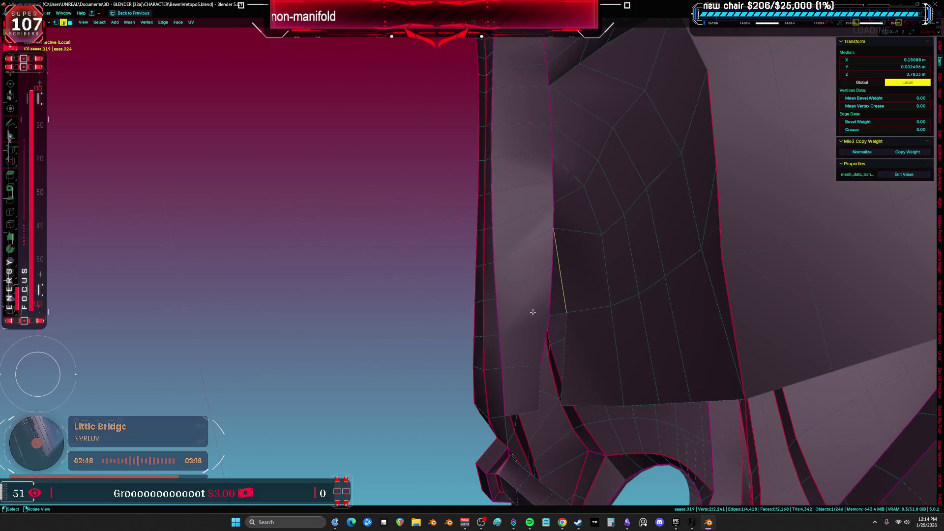
# Step: Merge two more stray vertices into one, then switch the armor to Sculpt Mode and back
pyautogui.press('a')
pyautogui.moveTo(552, 365); pyautogui.dragTo(453, 288, button='middle')
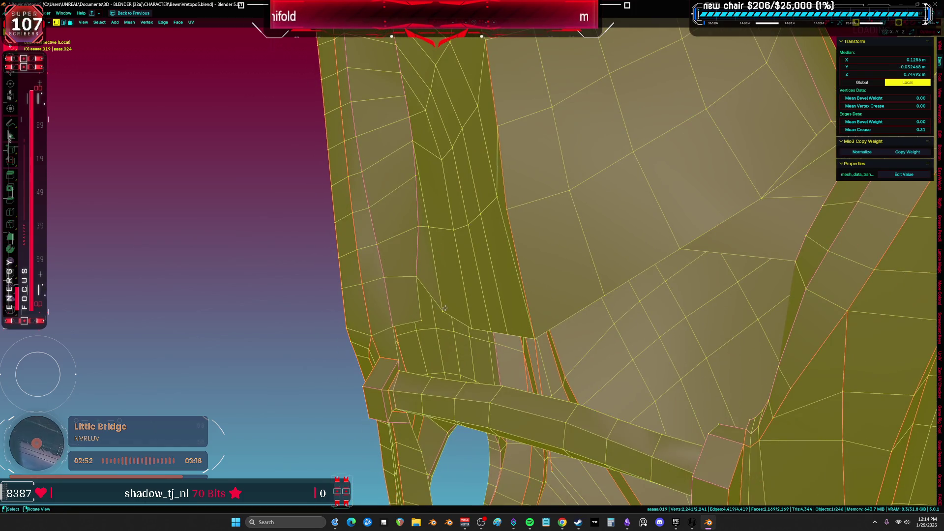
pyautogui.click(444, 309)
pyautogui.keyDown('shift'); pyautogui.click(421, 320); pyautogui.keyUp('shift')
pyautogui.press('m')
pyautogui.click(443, 315)
pyautogui.press('a')
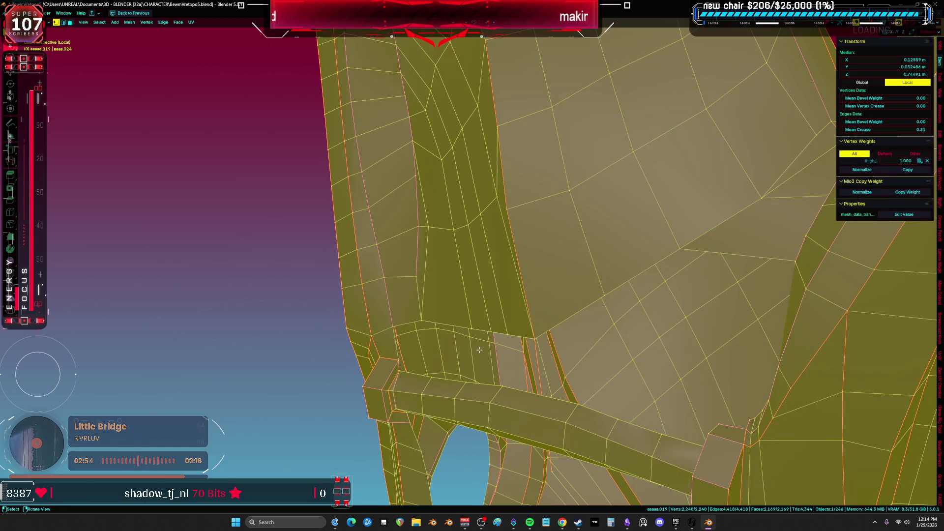
pyautogui.moveTo(442, 274)
pyautogui.mouseDown(button='middle')
pyautogui.moveTo(445, 292)
pyautogui.moveTo(459, 244)
pyautogui.mouseUp(button='middle')
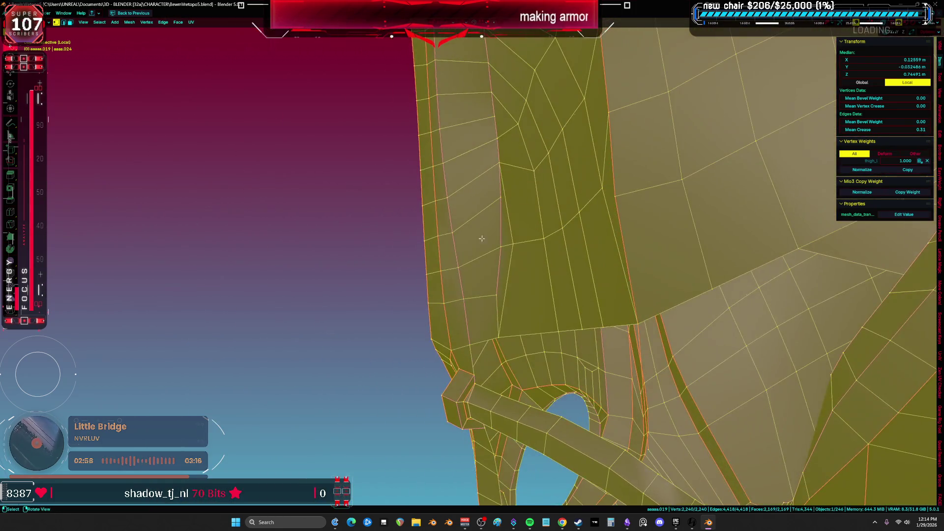
pyautogui.click(639, 271)
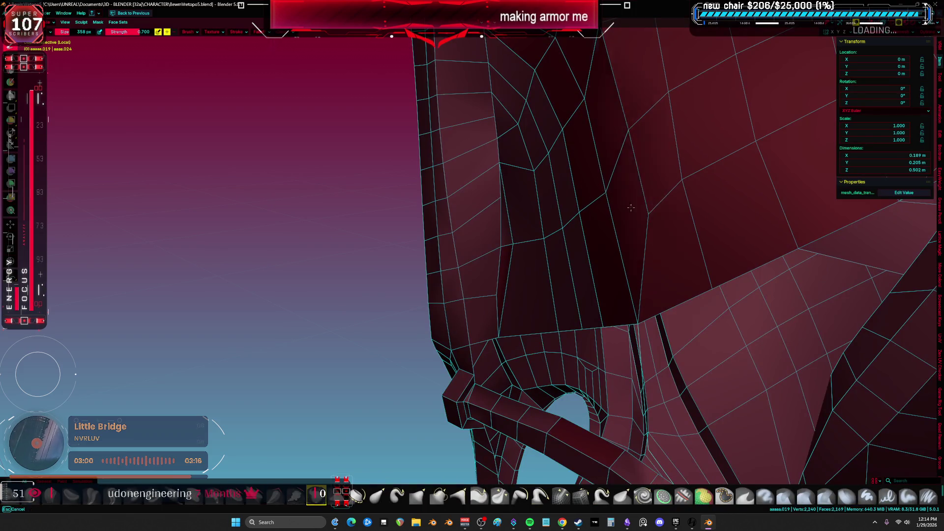
pyautogui.press('Tab')
# Step: Select three edges bordering a gap in the armor and fill a new face across it
pyautogui.moveTo(640, 287)
pyautogui.mouseDown(button='middle')
pyautogui.moveTo(628, 256)
pyautogui.moveTo(527, 315)
pyautogui.moveTo(494, 317)
pyautogui.mouseUp(button='middle')
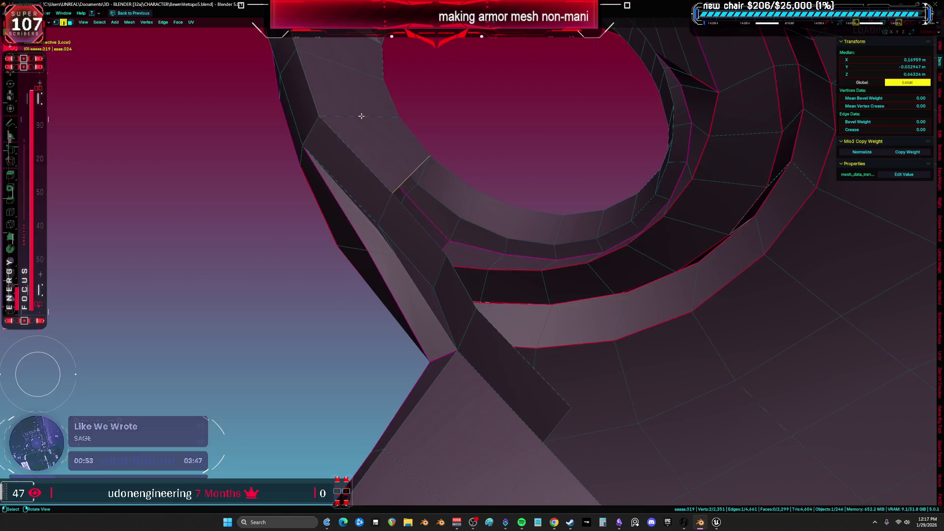
pyautogui.moveTo(532, 227)
pyautogui.mouseDown(button='middle')
pyautogui.moveTo(601, 211)
pyautogui.moveTo(565, 246)
pyautogui.mouseUp(button='middle')
pyautogui.press('a')
pyautogui.moveTo(553, 178)
pyautogui.mouseDown(button='middle')
pyautogui.moveTo(524, 238)
pyautogui.moveTo(477, 187)
pyautogui.moveTo(379, 215)
pyautogui.moveTo(390, 217)
pyautogui.mouseUp(button='middle')
pyautogui.click(390, 235)
pyautogui.keyDown('shift'); pyautogui.click(419, 175); pyautogui.keyUp('shift')
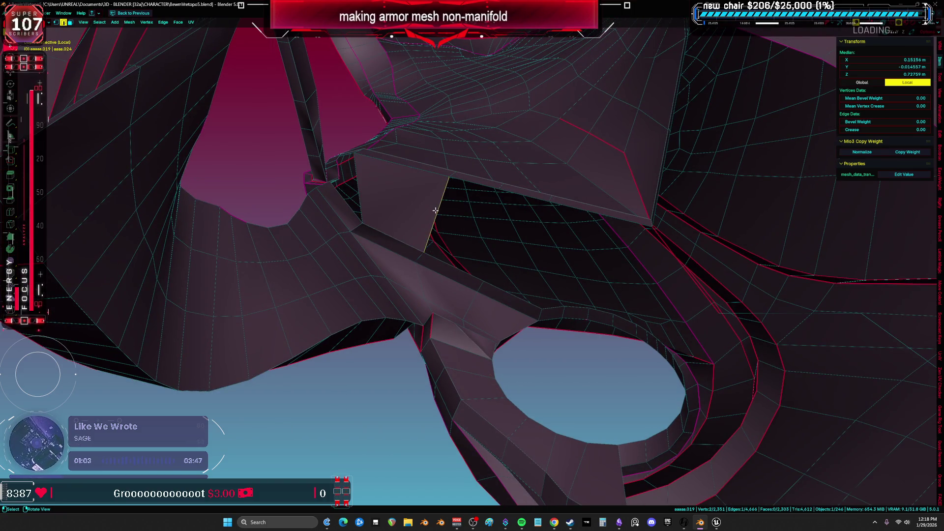
pyautogui.moveTo(436, 216)
pyautogui.mouseDown(button='middle')
pyautogui.moveTo(467, 236)
pyautogui.moveTo(392, 195)
pyautogui.mouseUp(button='middle')
pyautogui.keyDown('shift'); pyautogui.click(382, 356); pyautogui.keyUp('shift')
pyautogui.moveTo(382, 356)
pyautogui.mouseDown(button='middle')
pyautogui.moveTo(367, 397)
pyautogui.moveTo(372, 326)
pyautogui.moveTo(418, 281)
pyautogui.moveTo(471, 195)
pyautogui.moveTo(495, 194)
pyautogui.moveTo(461, 217)
pyautogui.moveTo(513, 212)
pyautogui.mouseUp(button='middle')
pyautogui.press('f')
# Step: Inspect the mesh in X-ray, then select a strip of faces along the armor plate
pyautogui.press('a')
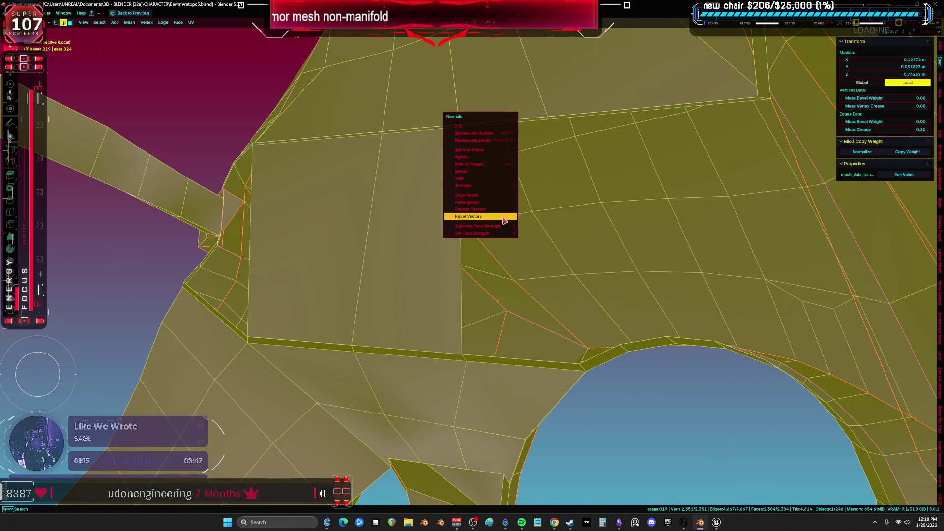
pyautogui.hotkey('alt', 'z')
pyautogui.moveTo(481, 164)
pyautogui.mouseDown(button='middle')
pyautogui.moveTo(368, 207)
pyautogui.moveTo(437, 226)
pyautogui.moveTo(415, 209)
pyautogui.moveTo(260, 236)
pyautogui.mouseUp(button='middle')
pyautogui.hotkey('alt', 'z')
pyautogui.click(381, 201)
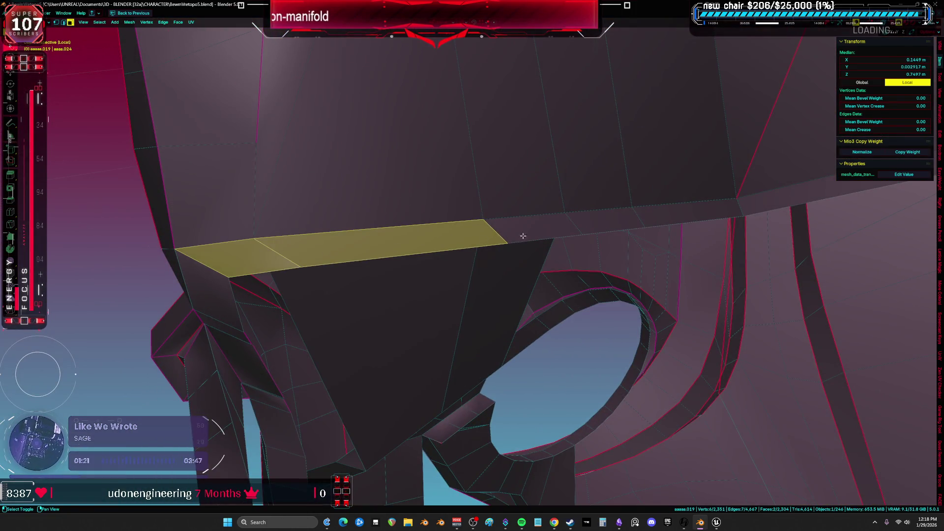
pyautogui.moveTo(607, 219)
pyautogui.mouseDown(button='middle')
pyautogui.moveTo(478, 221)
pyautogui.moveTo(507, 197)
pyautogui.mouseUp(button='middle')
pyautogui.moveTo(597, 172)
pyautogui.mouseDown(button='middle')
pyautogui.moveTo(516, 177)
pyautogui.moveTo(545, 160)
pyautogui.moveTo(599, 187)
pyautogui.moveTo(380, 208)
pyautogui.moveTo(352, 189)
pyautogui.moveTo(360, 192)
pyautogui.moveTo(324, 205)
pyautogui.moveTo(409, 225)
pyautogui.moveTo(537, 208)
pyautogui.moveTo(469, 226)
pyautogui.moveTo(398, 226)
pyautogui.moveTo(457, 267)
pyautogui.moveTo(415, 247)
pyautogui.moveTo(410, 274)
pyautogui.moveTo(411, 225)
pyautogui.moveTo(357, 283)
pyautogui.mouseUp(button='middle')
pyautogui.keyDown('ctrl'); pyautogui.click(625, 202); pyautogui.keyUp('ctrl')
pyautogui.hotkey('shift', 'g')
pyautogui.click(590, 190)
pyautogui.click(353, 189)
# Step: Edge-slide one edge along its surrounding faces into a better position
pyautogui.press('a')
pyautogui.click(357, 284)
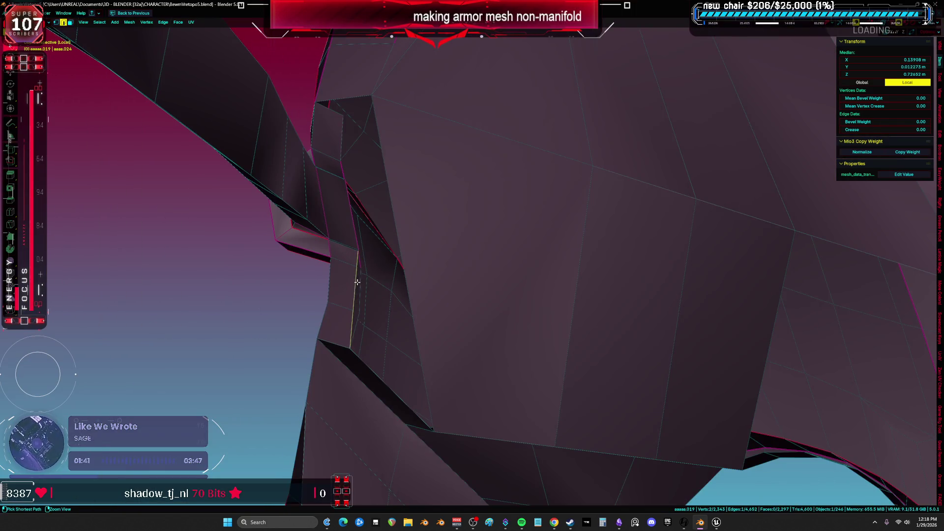
pyautogui.press('g')
pyautogui.press('g')
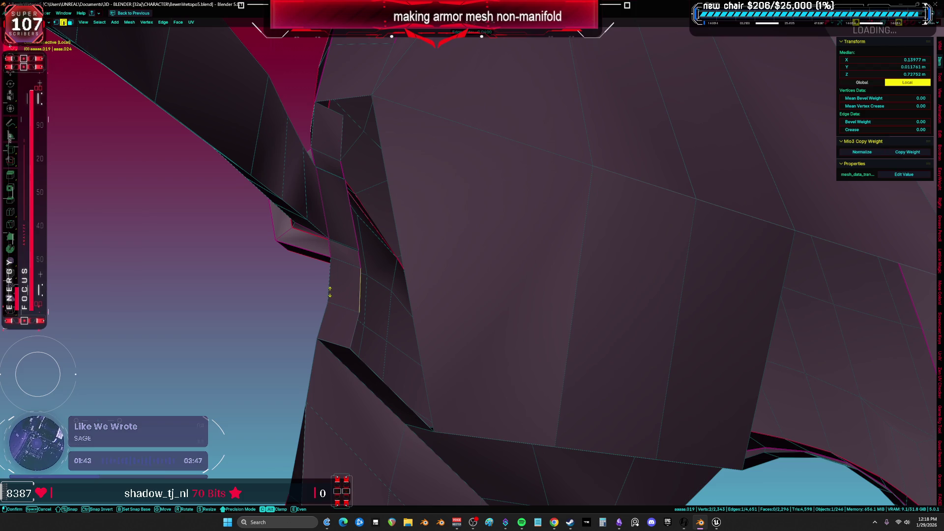
pyautogui.press('g')
pyautogui.press('g')
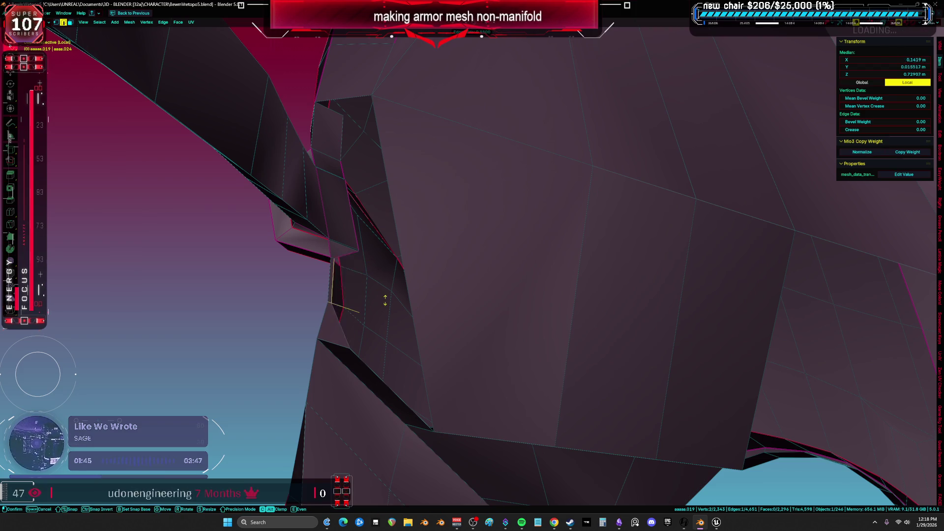
pyautogui.click(401, 294)
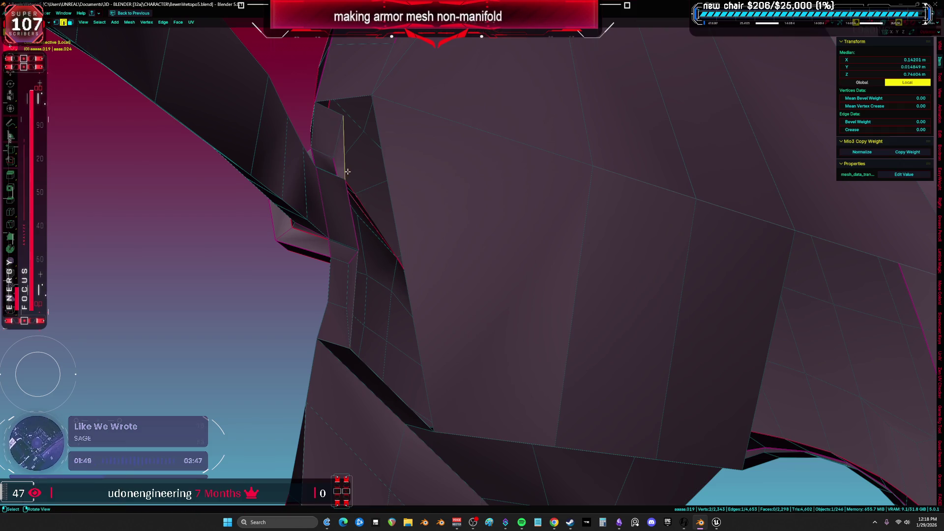
# Step: Try merging the selected vertices at last, then undo the spiky result
pyautogui.press('1')
pyautogui.click(355, 111)
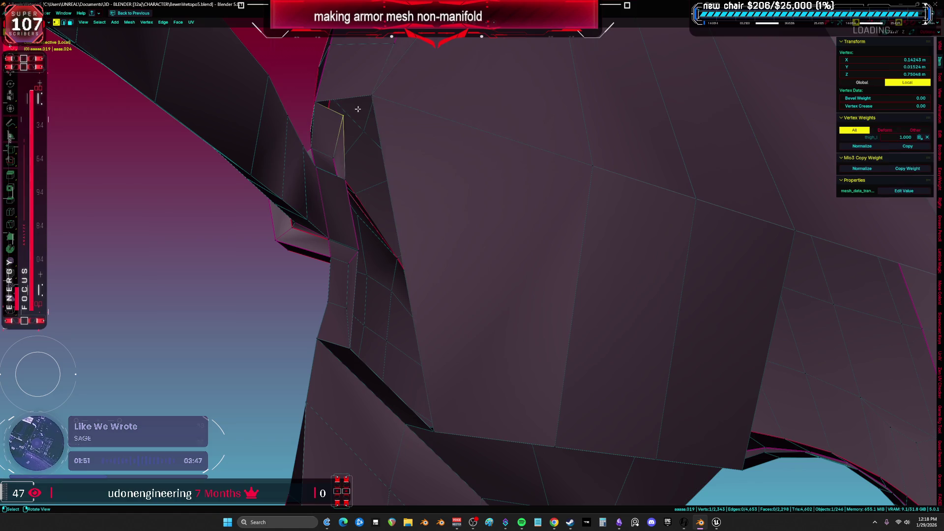
pyautogui.press('m')
pyautogui.click(394, 99)
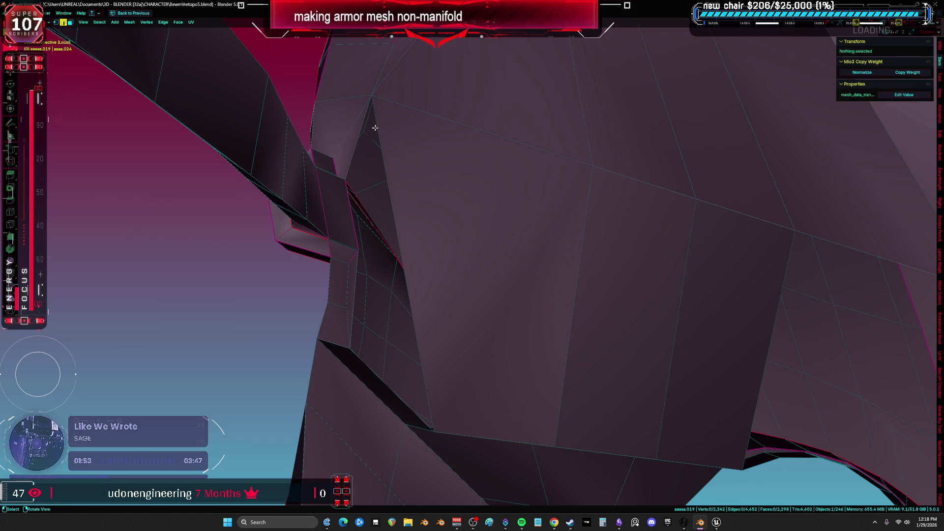
pyautogui.hotkey('ctrl', 'z')
pyautogui.hotkey('ctrl', 'z')
pyautogui.hotkey('ctrl', 'shift', 'z')
pyautogui.hotkey('ctrl', 'z')
pyautogui.hotkey('ctrl', 'z')
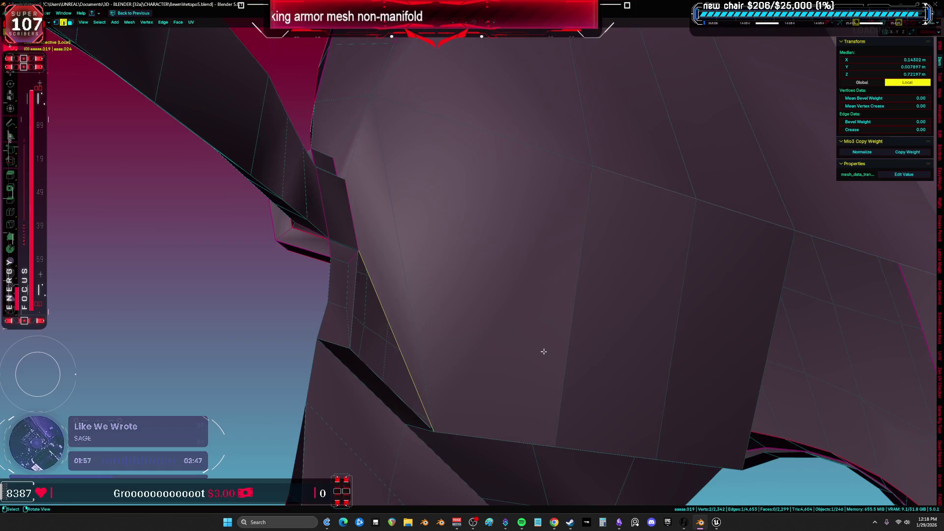
# Step: Add two loop cuts across the armor plate, keeping the second one centred
pyautogui.hotkey('ctrl', 'r')
pyautogui.click(551, 349)
pyautogui.click(356, 153)
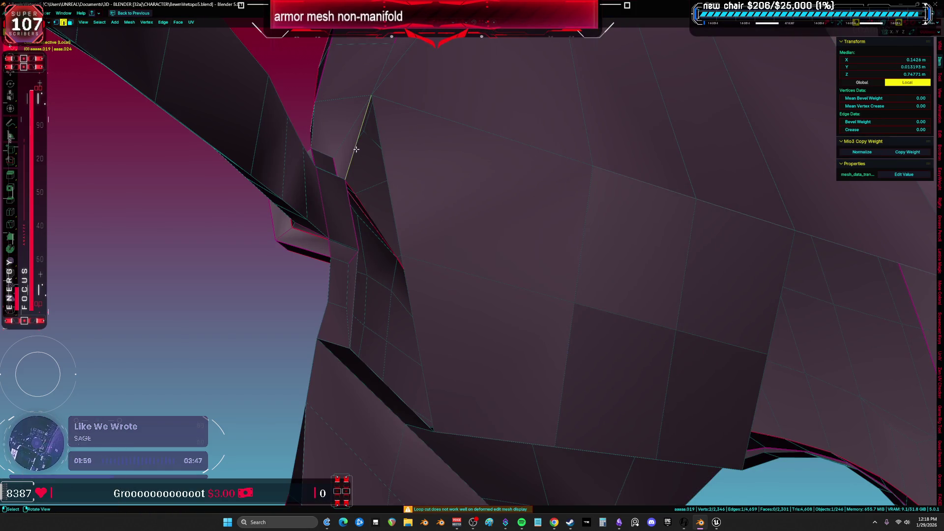
pyautogui.press('a')
pyautogui.hotkey('alt', 'a')
pyautogui.hotkey('ctrl', 'r')
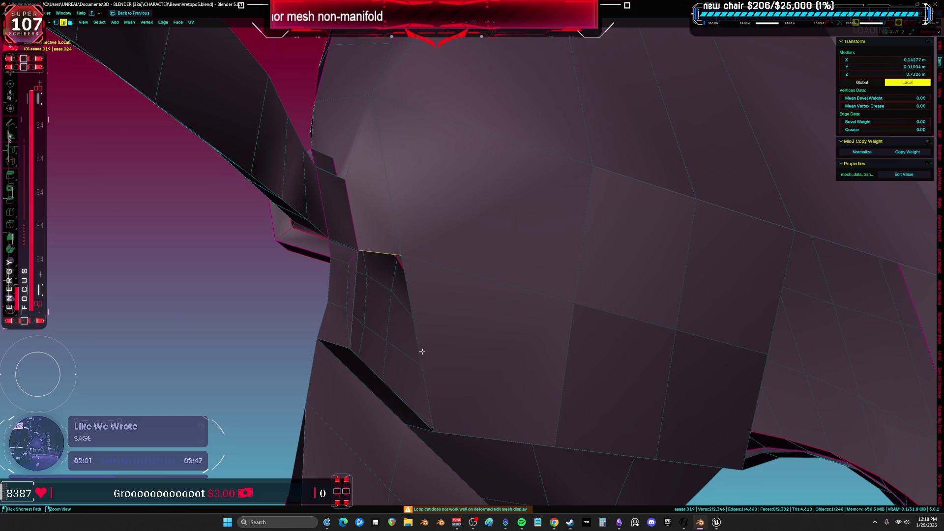
pyautogui.click(422, 348)
pyautogui.rightClick(422, 348)
# Step: Fill the dark hole beside the new cuts with a face
pyautogui.press('a')
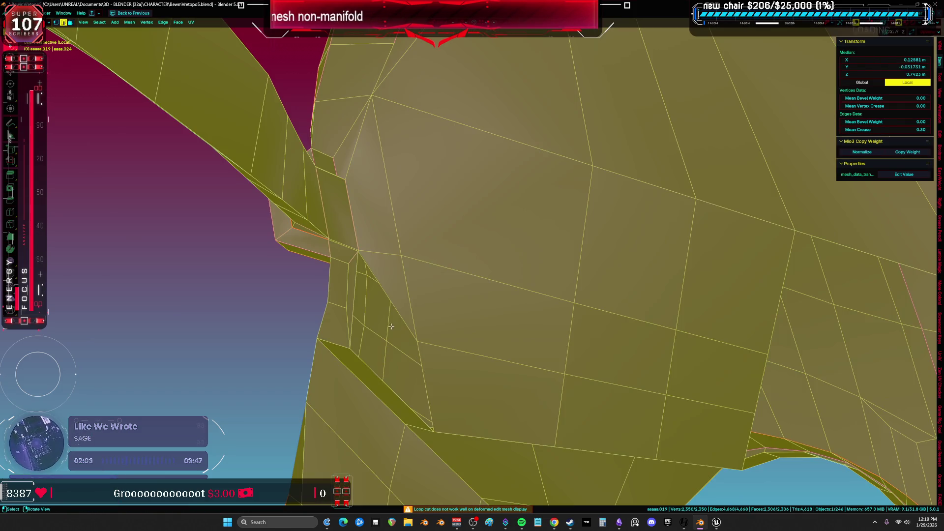
pyautogui.click(380, 286)
pyautogui.press('1')
pyautogui.moveTo(385, 286)
pyautogui.mouseDown(button='middle')
pyautogui.moveTo(400, 276)
pyautogui.moveTo(348, 252)
pyautogui.moveTo(347, 232)
pyautogui.moveTo(363, 222)
pyautogui.moveTo(367, 242)
pyautogui.mouseUp(button='middle')
pyautogui.press('2')
pyautogui.press('f')
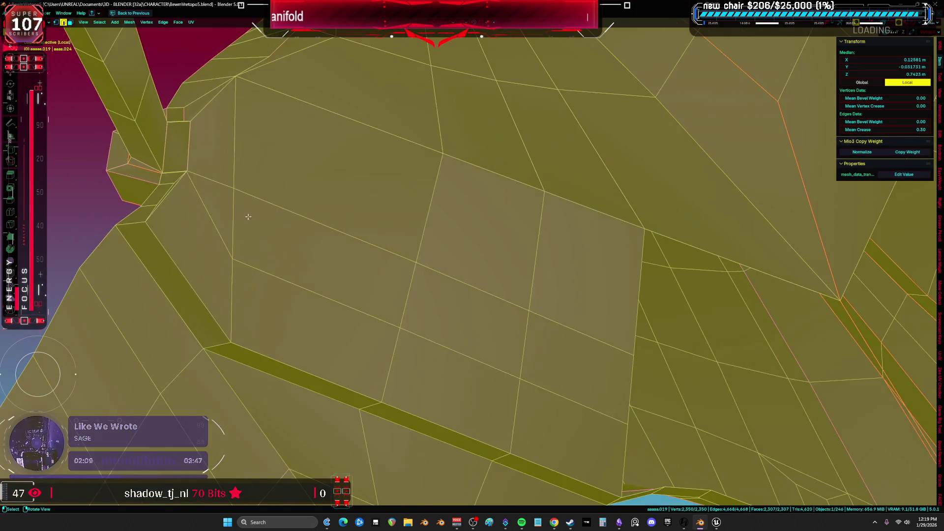
pyautogui.click(280, 204)
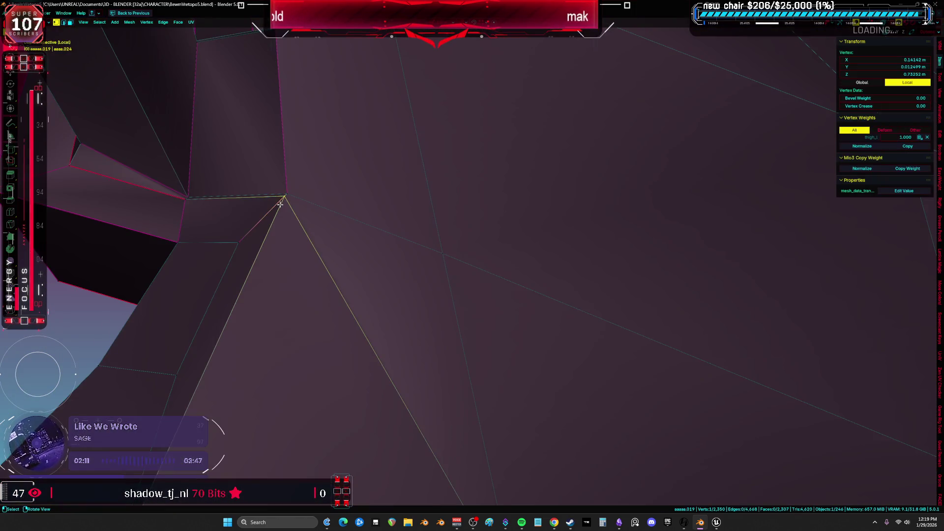
# Step: Move a vertex near the eye-hole and commit a loop cut there
pyautogui.press('a')
pyautogui.moveTo(286, 218)
pyautogui.mouseDown(button='middle')
pyautogui.moveTo(394, 289)
pyautogui.moveTo(425, 297)
pyautogui.moveTo(441, 330)
pyautogui.moveTo(463, 293)
pyautogui.moveTo(392, 295)
pyautogui.moveTo(318, 271)
pyautogui.moveTo(354, 276)
pyautogui.moveTo(295, 266)
pyautogui.moveTo(443, 256)
pyautogui.moveTo(518, 238)
pyautogui.moveTo(443, 275)
pyautogui.moveTo(409, 313)
pyautogui.moveTo(423, 265)
pyautogui.moveTo(529, 314)
pyautogui.moveTo(544, 270)
pyautogui.moveTo(544, 316)
pyautogui.moveTo(498, 213)
pyautogui.mouseUp(button='middle')
pyautogui.click(529, 314)
pyautogui.press('g')
pyautogui.click(543, 272)
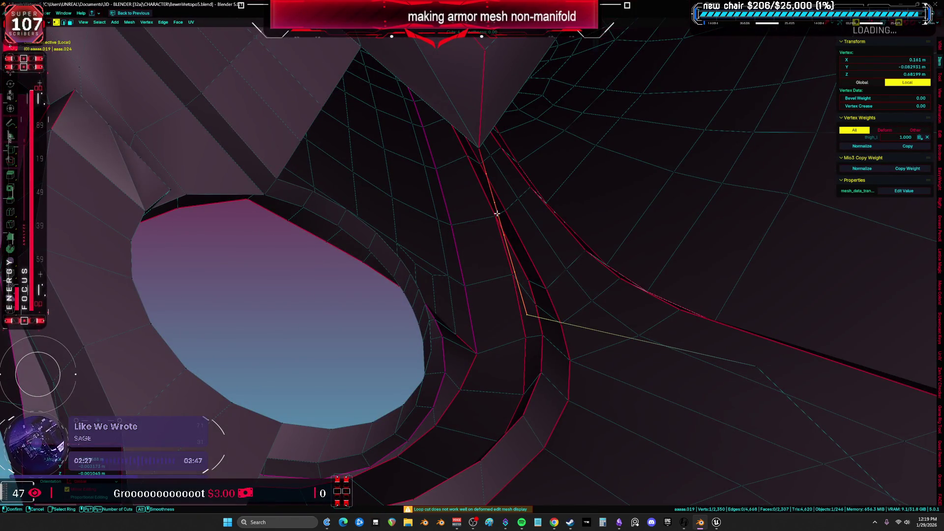
pyautogui.click(497, 213)
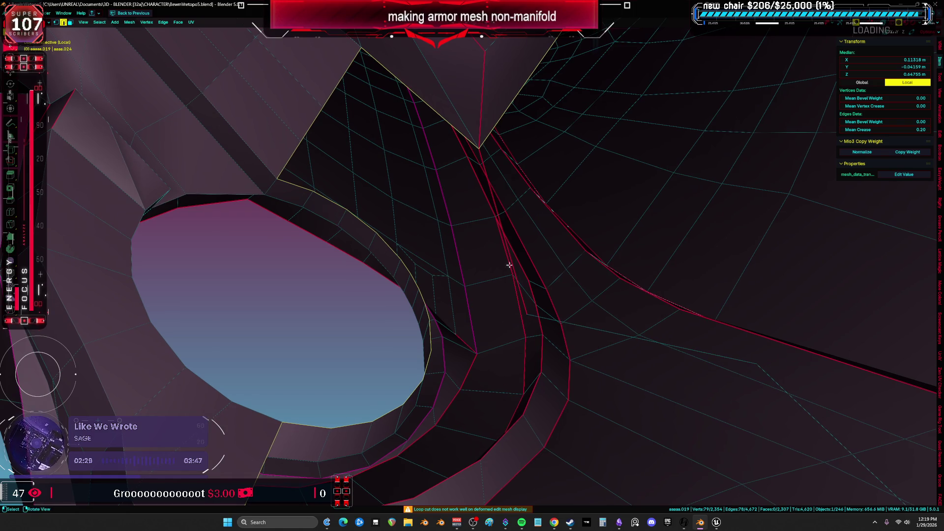
# Step: Remove a face and fill new faces between vertices around the eye-hole
pyautogui.moveTo(523, 308)
pyautogui.mouseDown(button='middle')
pyautogui.moveTo(443, 396)
pyautogui.moveTo(432, 360)
pyautogui.mouseUp(button='middle')
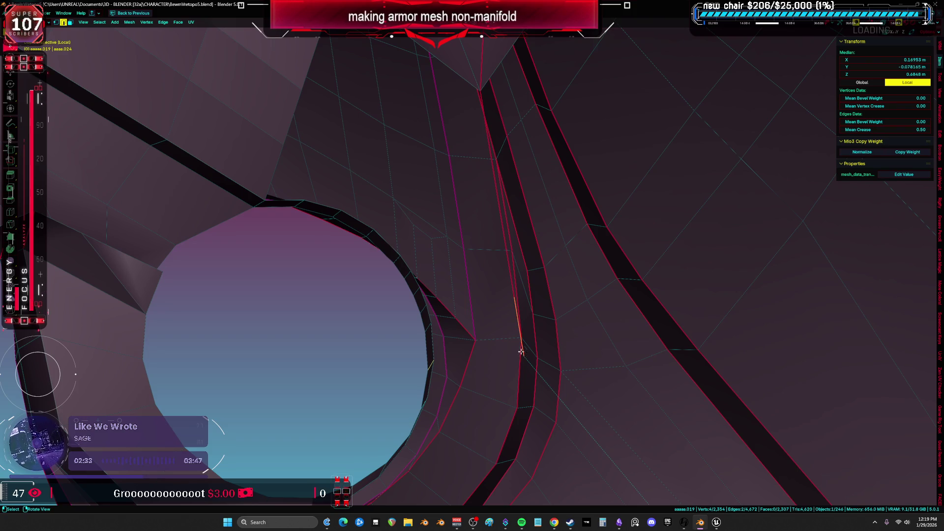
pyautogui.hotkey('ctrl', 'z')
pyautogui.click(430, 355)
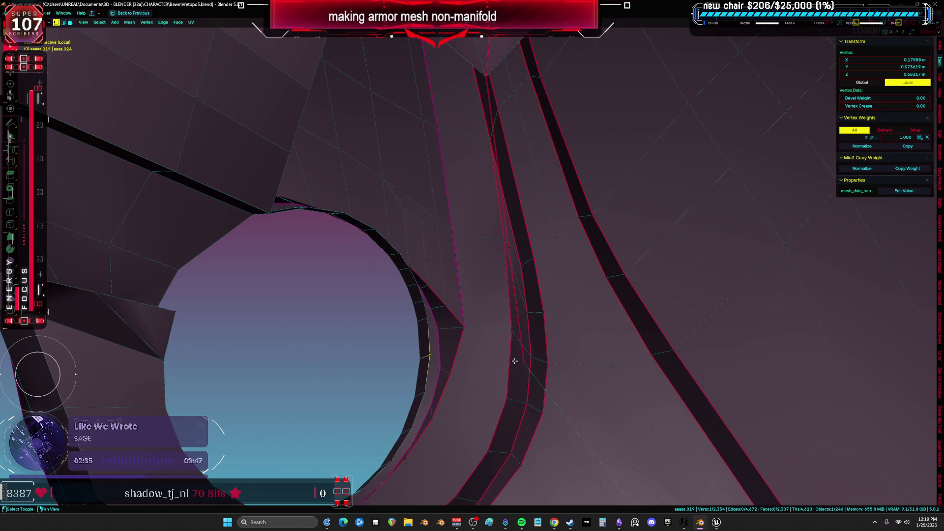
pyautogui.press('f')
pyautogui.moveTo(510, 328); pyautogui.dragTo(515, 305, button='middle')
pyautogui.keyDown('shift'); pyautogui.click(514, 305); pyautogui.keyUp('shift')
pyautogui.press('f')
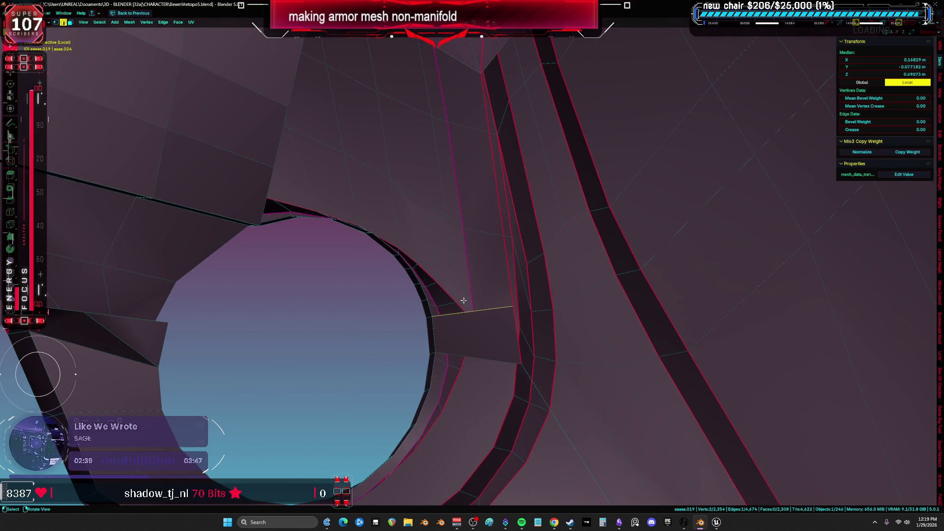
pyautogui.moveTo(439, 203)
pyautogui.mouseDown(button='middle')
pyautogui.moveTo(449, 270)
pyautogui.moveTo(377, 213)
pyautogui.moveTo(364, 187)
pyautogui.mouseUp(button='middle')
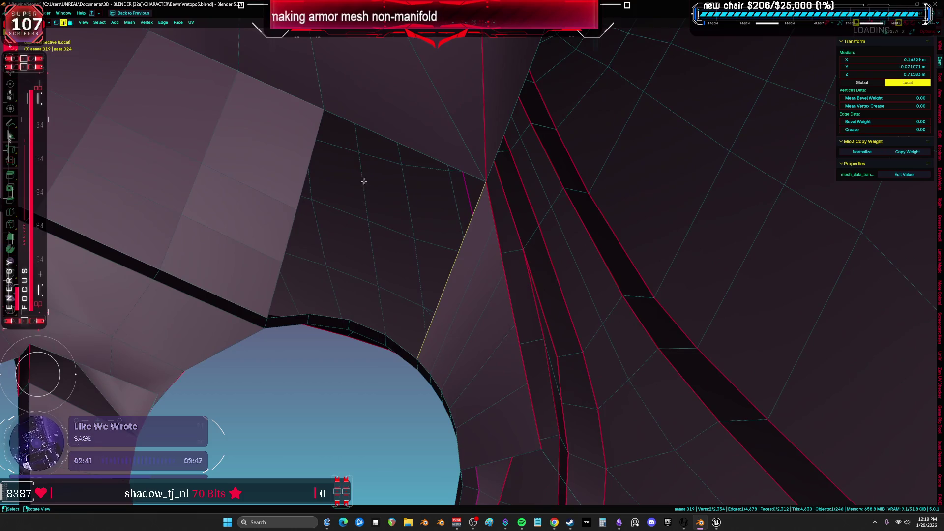
pyautogui.press('f')
pyautogui.press('f')
pyautogui.press('f')
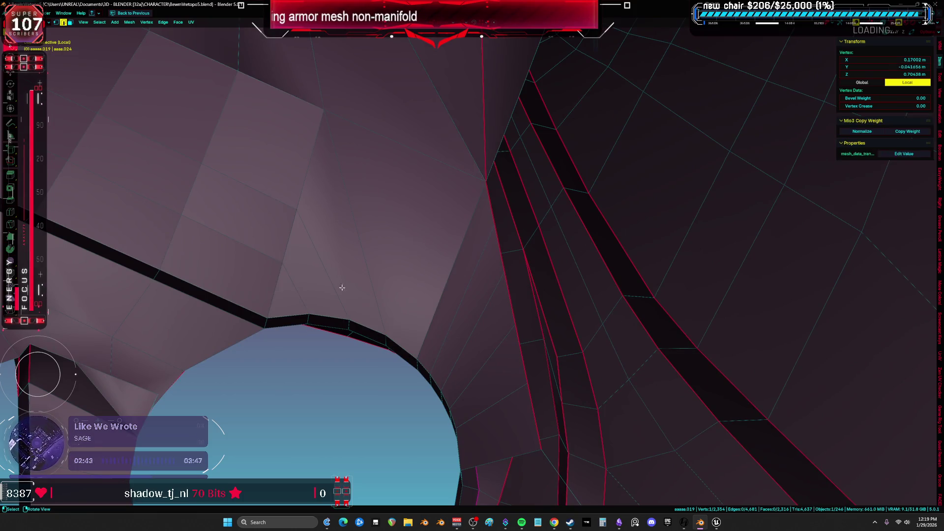
# Step: Add a loop cut near the eye-hole and join two vertices to split the face
pyautogui.press('a')
pyautogui.moveTo(331, 274)
pyautogui.mouseDown(button='middle')
pyautogui.moveTo(389, 329)
pyautogui.moveTo(318, 142)
pyautogui.moveTo(158, 264)
pyautogui.moveTo(280, 236)
pyautogui.moveTo(476, 224)
pyautogui.mouseUp(button='middle')
pyautogui.moveTo(477, 282)
pyautogui.mouseDown(button='middle')
pyautogui.moveTo(460, 322)
pyautogui.moveTo(422, 338)
pyautogui.mouseUp(button='middle')
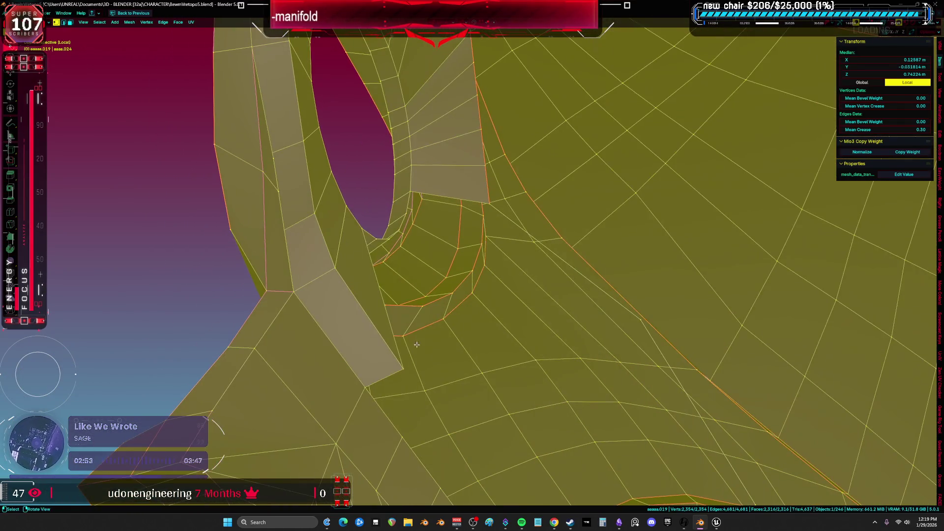
pyautogui.click(449, 283)
pyautogui.keyDown('shift'); pyautogui.click(495, 196); pyautogui.keyUp('shift')
pyautogui.moveTo(510, 206)
pyautogui.mouseDown(button='middle')
pyautogui.moveTo(411, 265)
pyautogui.moveTo(396, 241)
pyautogui.moveTo(333, 302)
pyautogui.mouseUp(button='middle')
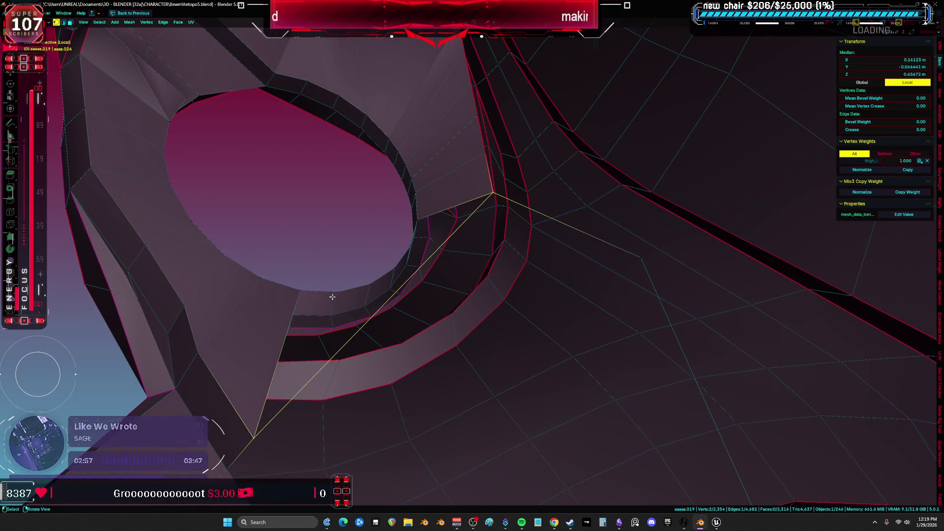
pyautogui.click(426, 260)
pyautogui.rightClick(426, 259)
pyautogui.press('j')
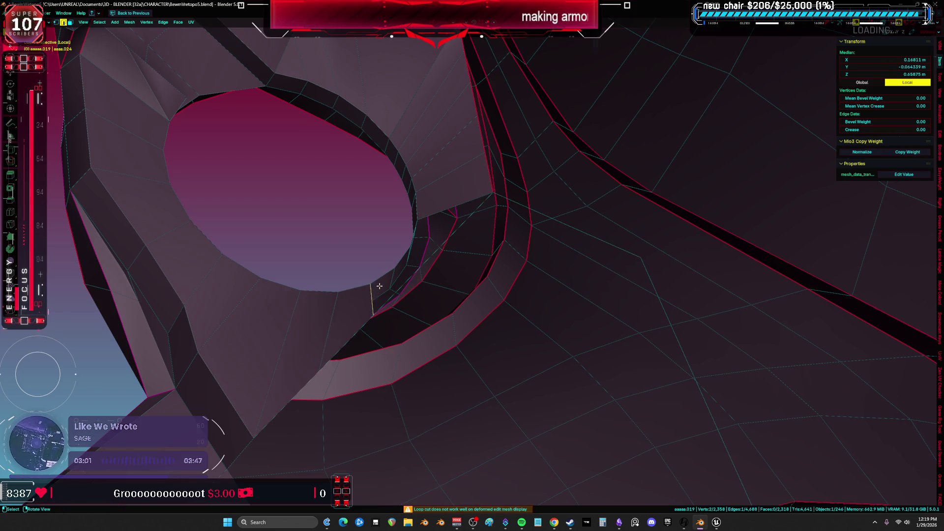
# Step: Delete the stray loose vertex beside the eye-hole
pyautogui.moveTo(482, 235)
pyautogui.mouseDown(button='middle')
pyautogui.moveTo(508, 238)
pyautogui.moveTo(508, 188)
pyautogui.moveTo(544, 264)
pyautogui.moveTo(526, 234)
pyautogui.moveTo(554, 254)
pyautogui.mouseUp(button='middle')
pyautogui.press('a')
pyautogui.click(561, 264)
pyautogui.press('x')
pyautogui.click(540, 238)
# Step: Select the inner surface's boundary edge loop and fill it with faces
pyautogui.press('a')
pyautogui.hotkey('alt', 'a')
pyautogui.hotkey('ctrl', 'shift', 'alt', 'm')
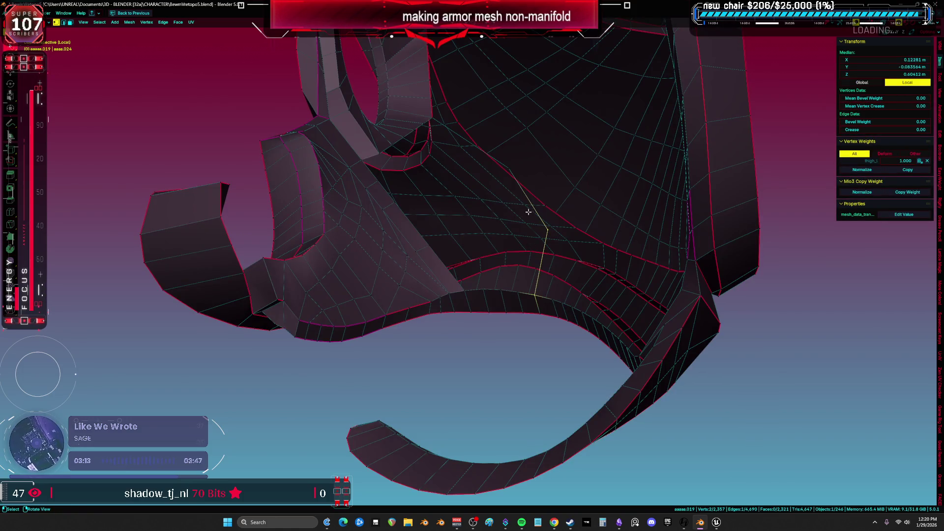
pyautogui.keyDown('ctrl'); pyautogui.click(433, 117); pyautogui.keyUp('ctrl')
pyautogui.moveTo(433, 117); pyautogui.dragTo(462, 196, button='middle')
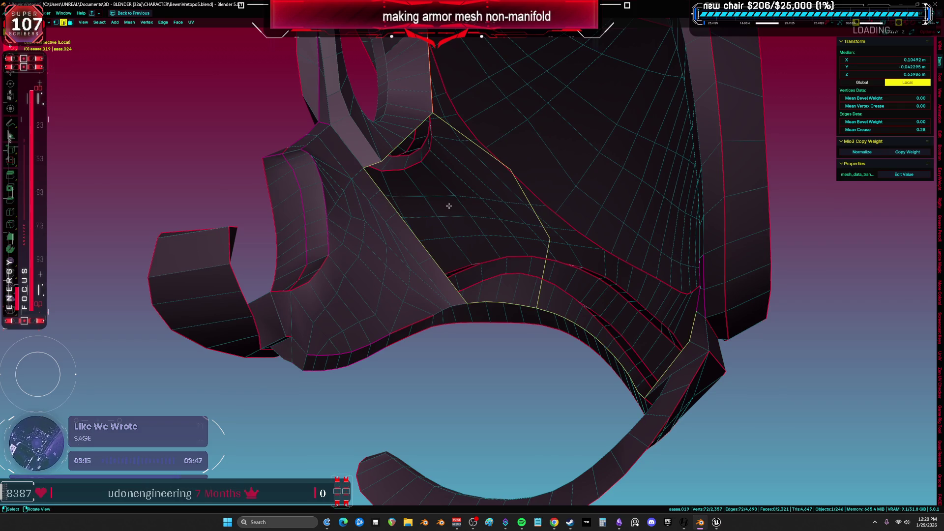
pyautogui.click(542, 313)
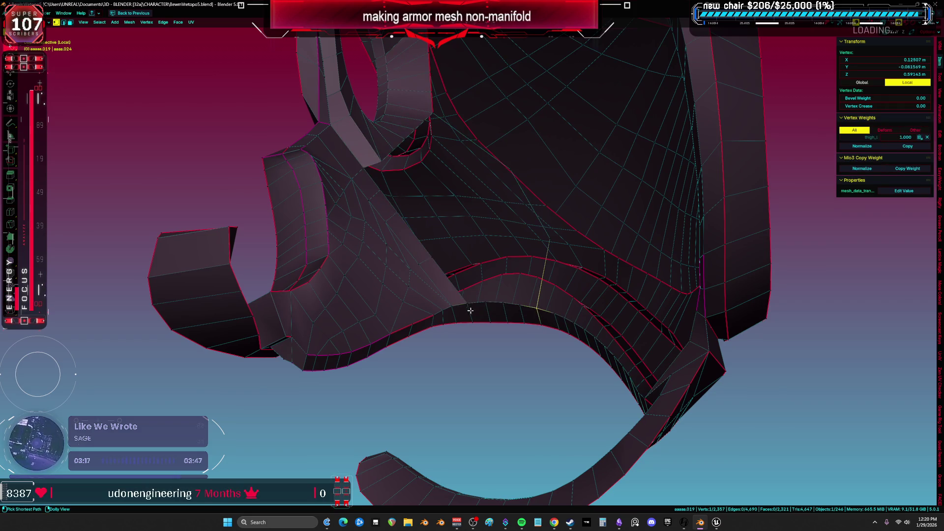
pyautogui.keyDown('ctrl'); pyautogui.click(462, 304); pyautogui.keyUp('ctrl')
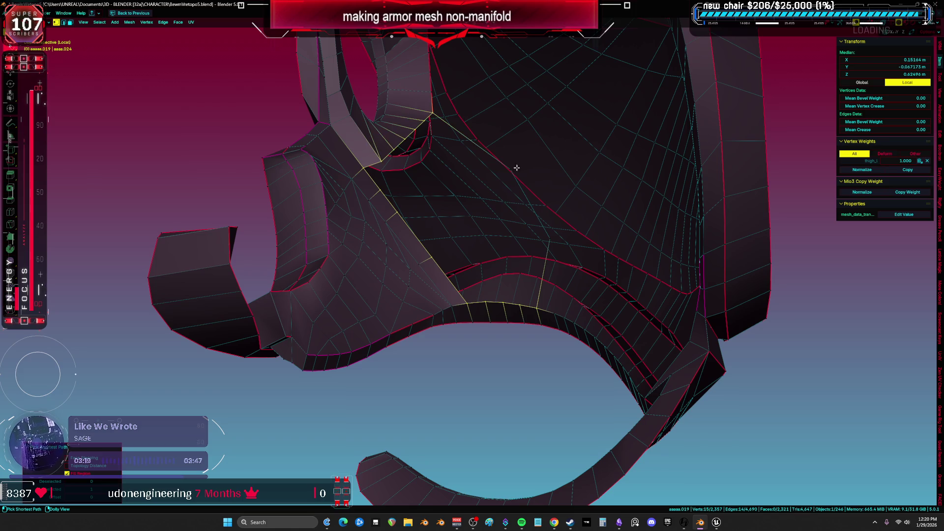
pyautogui.rightClick(544, 308)
pyautogui.click(544, 280)
# Step: Test triangulating the fill, undo it, and delete the fill face to reopen the hole
pyautogui.moveTo(545, 280); pyautogui.dragTo(531, 277, button='middle')
pyautogui.hotkey('ctrl', 't')
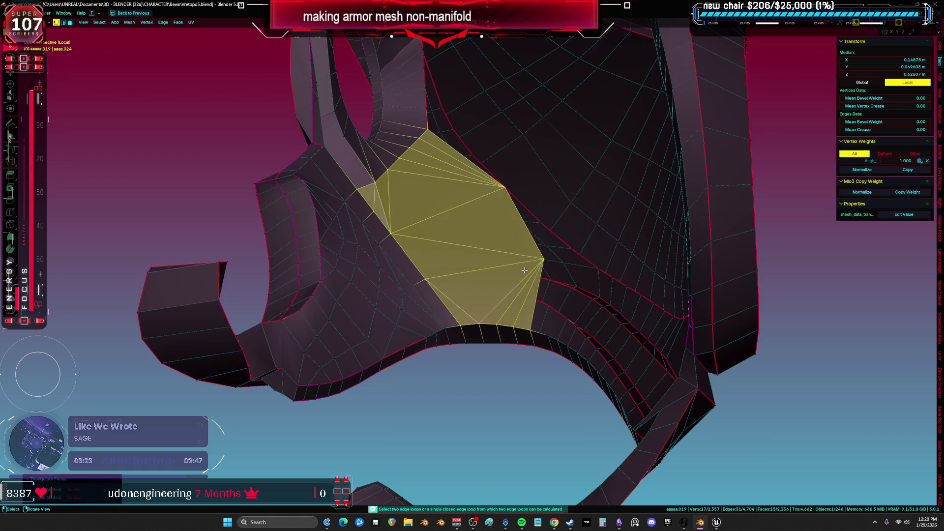
pyautogui.hotkey('ctrl', 'z')
pyautogui.moveTo(530, 278); pyautogui.dragTo(524, 290, button='middle')
pyautogui.press('x')
pyautogui.click(518, 283)
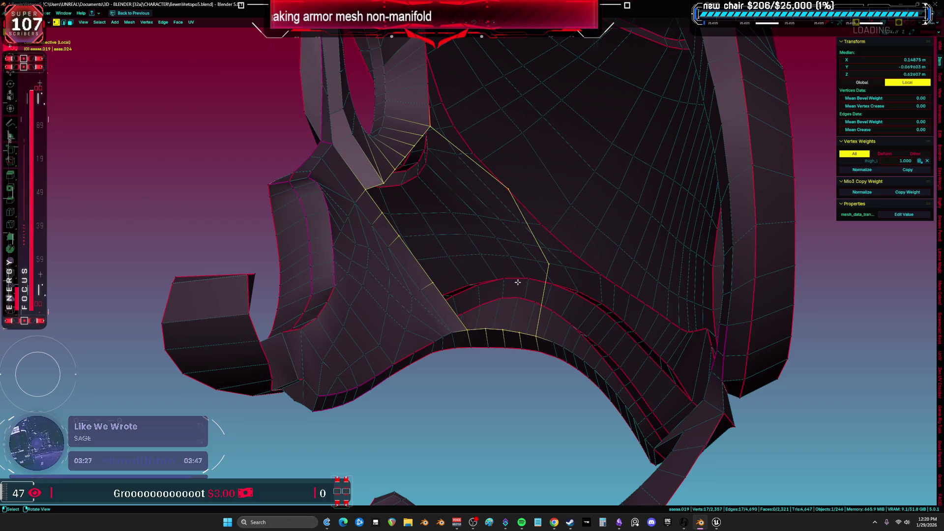
# Step: Add a loop cut across the surface and select a vertex path along it
pyautogui.hotkey('ctrl', 'r')
pyautogui.click(532, 232)
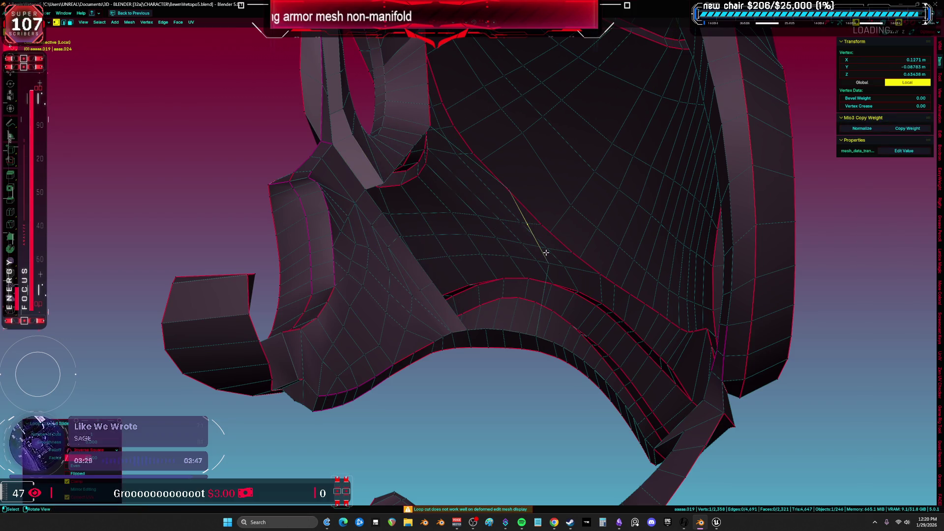
pyautogui.keyDown('ctrl'); pyautogui.click(544, 252); pyautogui.keyUp('ctrl')
pyautogui.keyDown('ctrl'); pyautogui.click(445, 182); pyautogui.keyUp('ctrl')
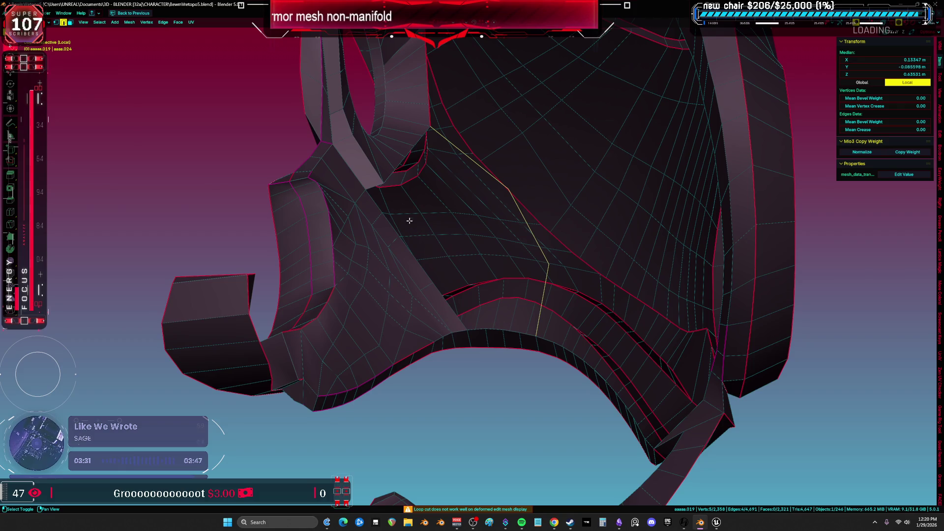
pyautogui.keyDown('ctrl'); pyautogui.click(361, 188); pyautogui.keyUp('ctrl')
pyautogui.hotkey('ctrl', 'z')
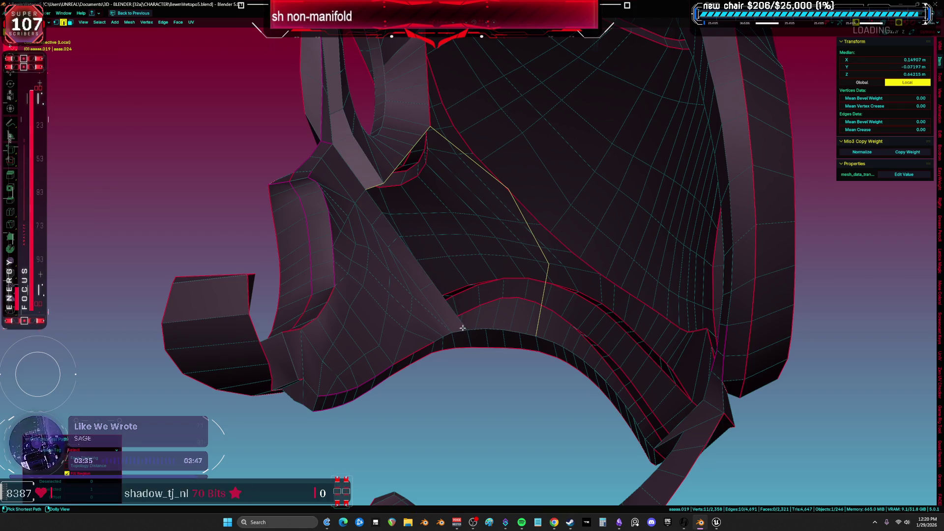
# Step: Grid fill the selected boundary and check it in wireframe before returning to solid shading
pyautogui.hotkey('ctrl', 'f')
pyautogui.click(523, 332)
pyautogui.moveTo(535, 330); pyautogui.dragTo(492, 307, button='middle')
pyautogui.press('z')
pyautogui.click(345, 276)
pyautogui.moveTo(379, 274)
pyautogui.mouseDown(button='middle')
pyautogui.moveTo(415, 289)
pyautogui.moveTo(418, 300)
pyautogui.moveTo(405, 301)
pyautogui.moveTo(407, 321)
pyautogui.moveTo(388, 338)
pyautogui.moveTo(389, 328)
pyautogui.mouseUp(button='middle')
pyautogui.press('z')
pyautogui.click(581, 318)
# Step: Zoom in on the armor plate and switch the display back to wireframe
pyautogui.moveTo(581, 318)
pyautogui.mouseDown(button='middle')
pyautogui.moveTo(520, 297)
pyautogui.moveTo(519, 283)
pyautogui.moveTo(514, 295)
pyautogui.moveTo(518, 249)
pyautogui.mouseUp(button='middle')
pyautogui.keyDown('shift'); pyautogui.moveTo(439, 251); pyautogui.dragTo(444, 255, button='middle'); pyautogui.keyUp('shift')
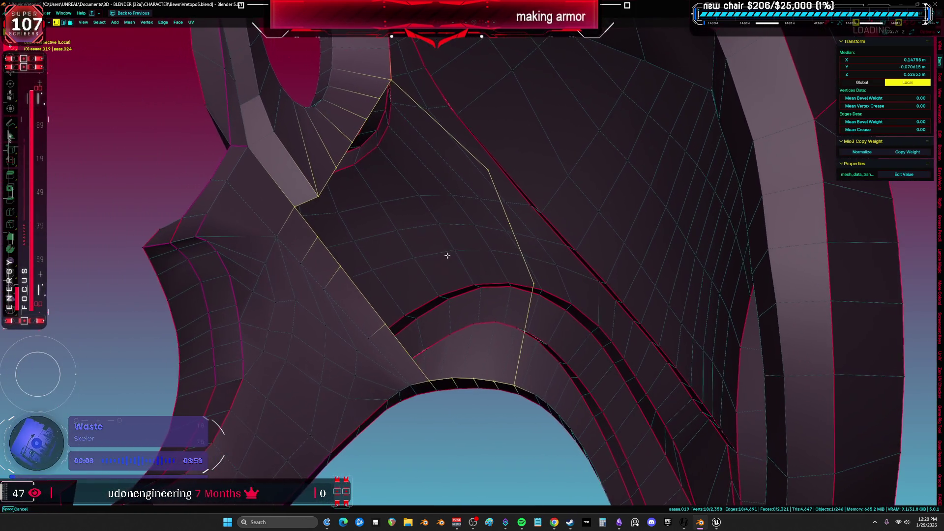
pyautogui.scroll(-6, 502, 258)
pyautogui.press('z')
pyautogui.click(483, 257)
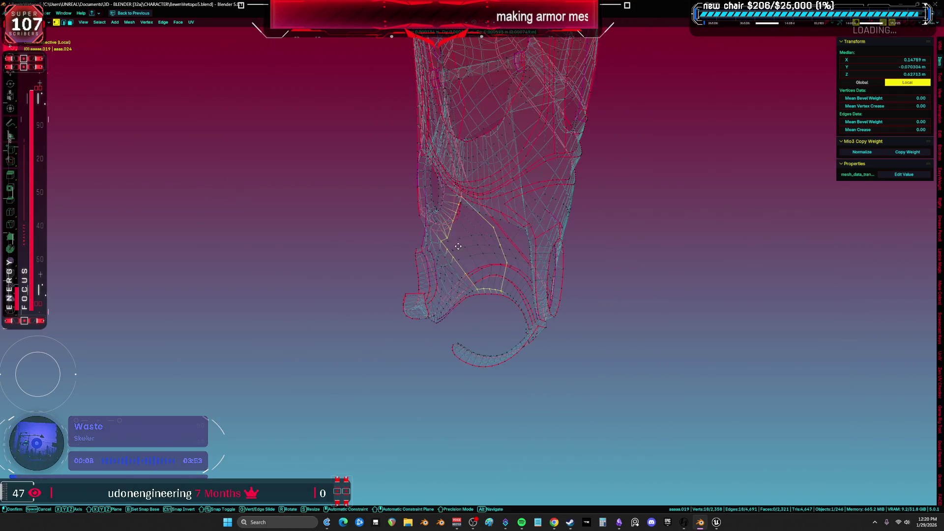
# Step: Scale the open loop, then Grid Fill it and recalculate normals to face inside
pyautogui.press('s')
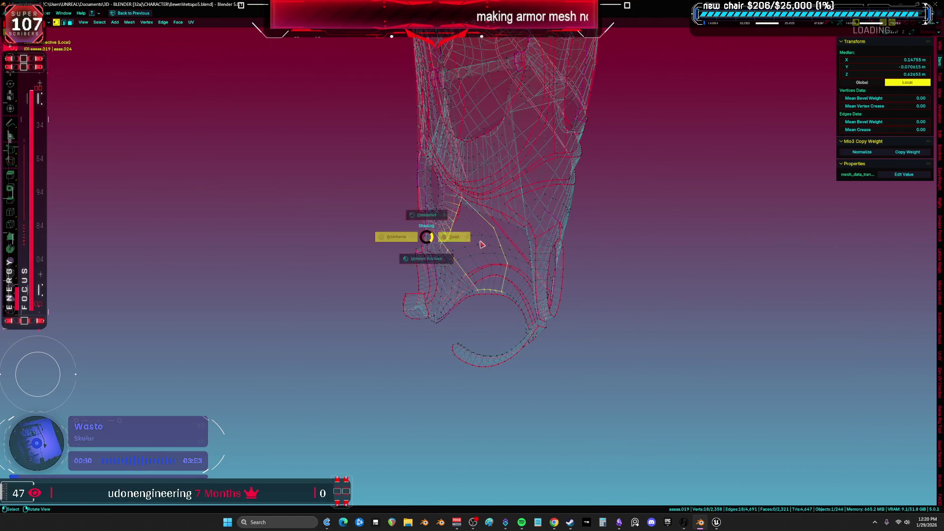
pyautogui.click(475, 253)
pyautogui.press('f')
pyautogui.hotkey('shift', 'z')
pyautogui.scroll(6, 497, 289)
pyautogui.hotkey('ctrl', 'z')
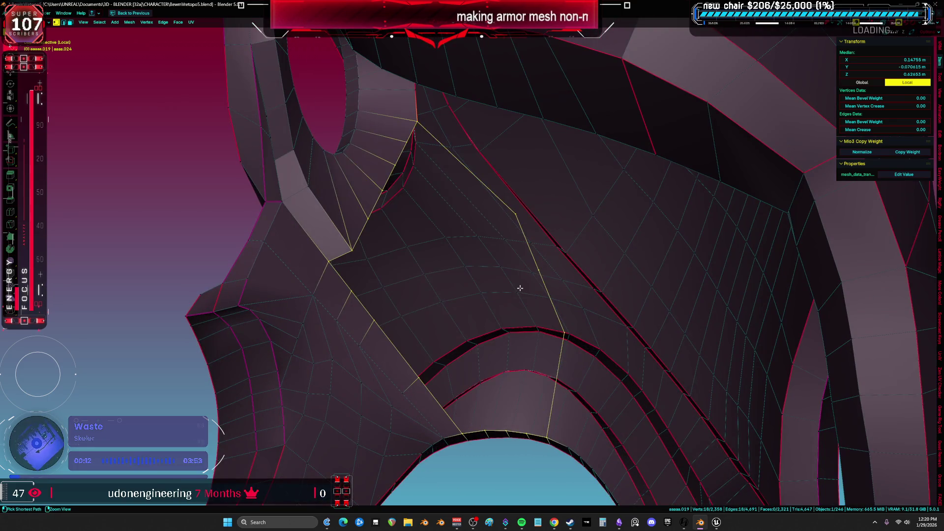
pyautogui.hotkey('ctrl', 'f')
pyautogui.click(516, 287)
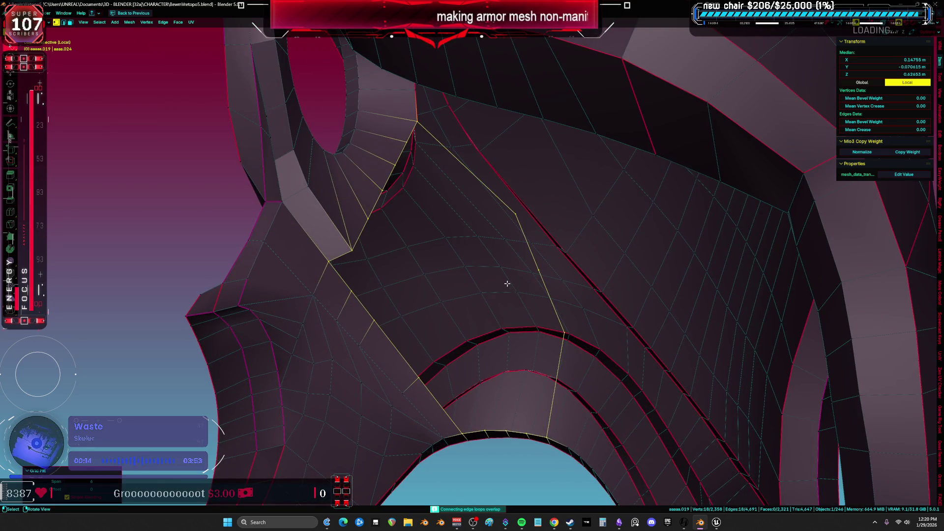
pyautogui.hotkey('alt', 'n')
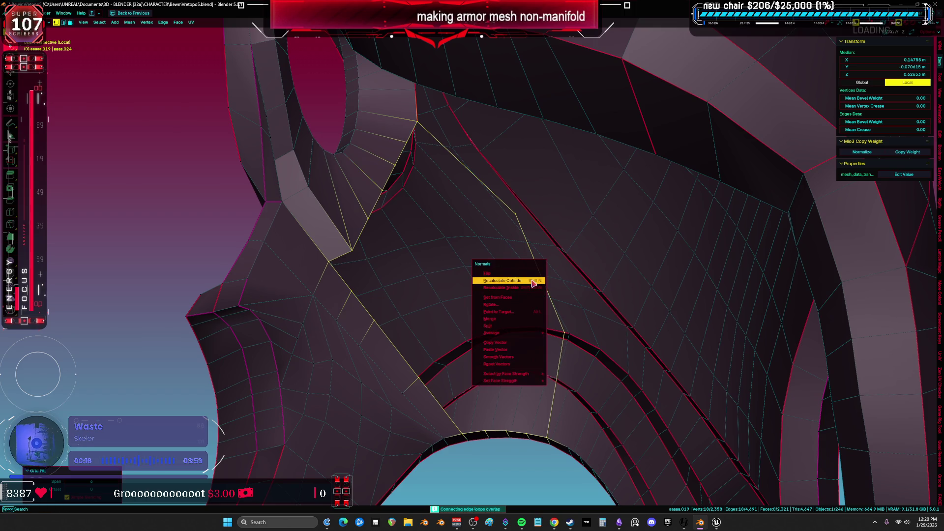
pyautogui.click(532, 280)
# Step: Reposition a single vertex on the edge of the patch
pyautogui.moveTo(433, 260); pyautogui.dragTo(316, 252, button='middle')
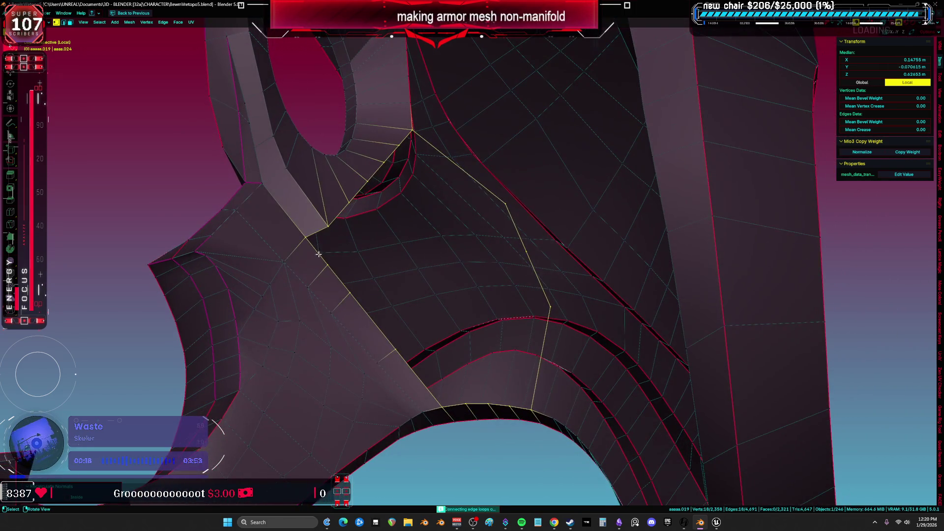
pyautogui.click(344, 244)
pyautogui.hotkey('alt', 'v')
pyautogui.click(330, 244)
# Step: Select the downward edge loop and lasso-deselect the stray vertices in see-through view
pyautogui.keyDown('alt'); pyautogui.click(329, 240); pyautogui.keyUp('alt')
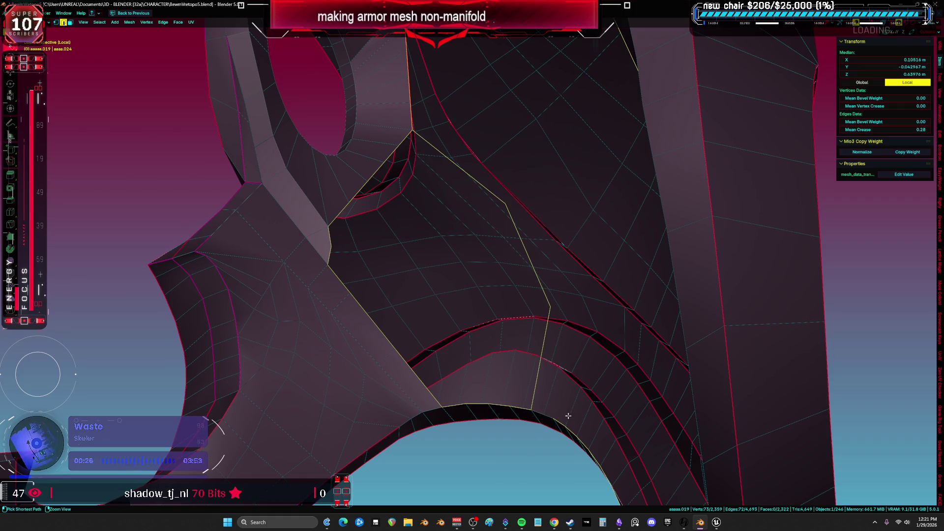
pyautogui.scroll(-10, 561, 459)
pyautogui.hotkey('alt', 'z')
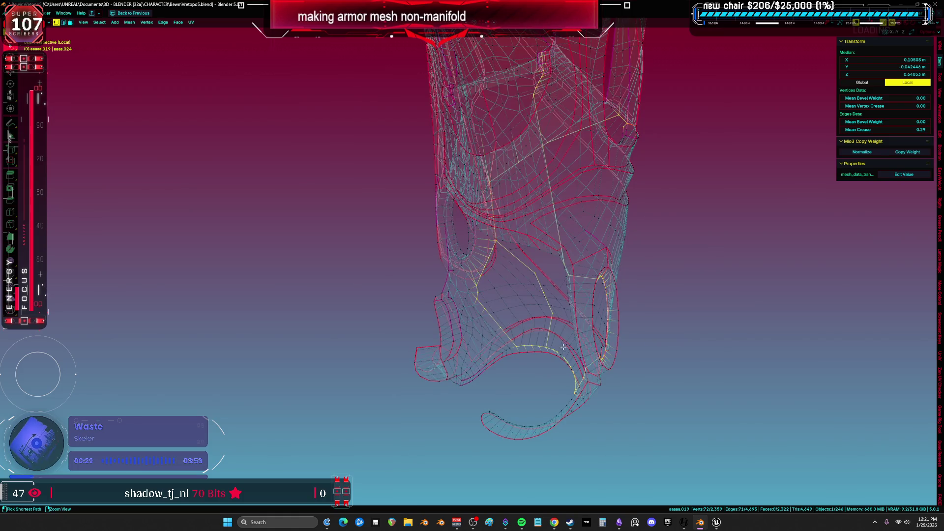
pyautogui.moveTo(542, 371)
pyautogui.keyDown('ctrl'); pyautogui.mouseDown()
pyautogui.moveTo(720, 232)
pyautogui.moveTo(674, 116)
pyautogui.moveTo(664, 118)
pyautogui.mouseUp(); pyautogui.keyUp('ctrl')
pyautogui.scroll(3, 548, 322)
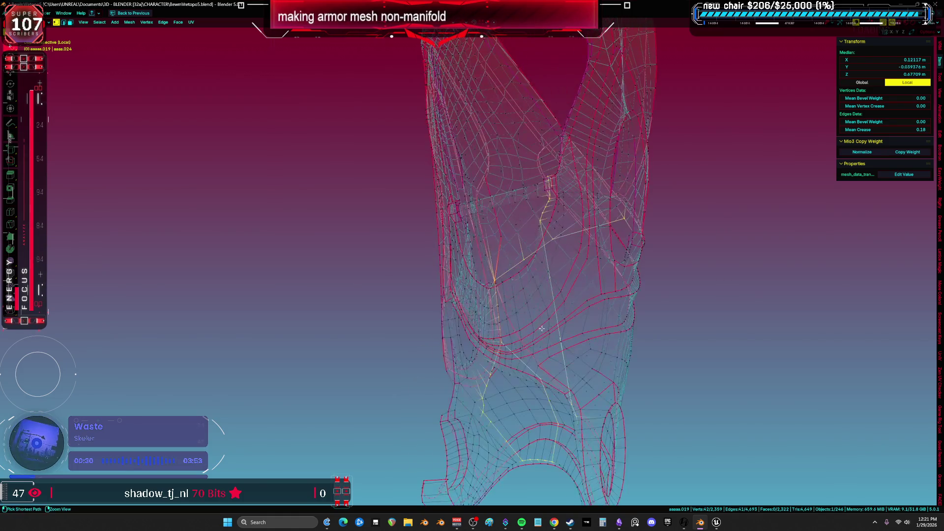
pyautogui.moveTo(505, 327)
pyautogui.keyDown('ctrl'); pyautogui.mouseDown()
pyautogui.moveTo(644, 127)
pyautogui.moveTo(531, 339)
pyautogui.mouseUp(); pyautogui.keyUp('ctrl')
pyautogui.scroll(-3, 434, 163)
pyautogui.keyDown('ctrl'); pyautogui.moveTo(419, 160); pyautogui.dragTo(648, 244); pyautogui.keyUp('ctrl')
pyautogui.scroll(5, 553, 256)
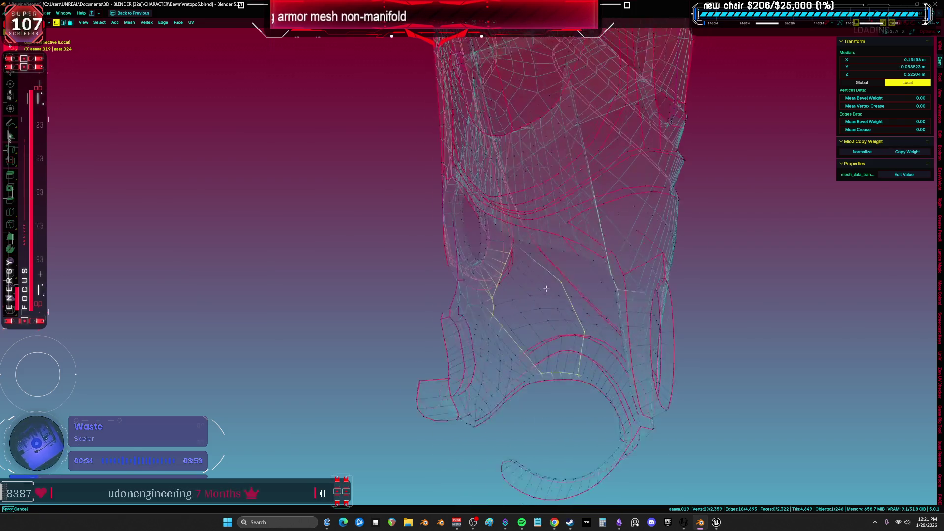
# Step: Add one more vertex to the selection, checking it in solid and wireframe shading
pyautogui.press('z')
pyautogui.click(464, 247)
pyautogui.scroll(5, 421, 196)
pyautogui.keyDown('ctrl'); pyautogui.click(486, 209); pyautogui.keyUp('ctrl')
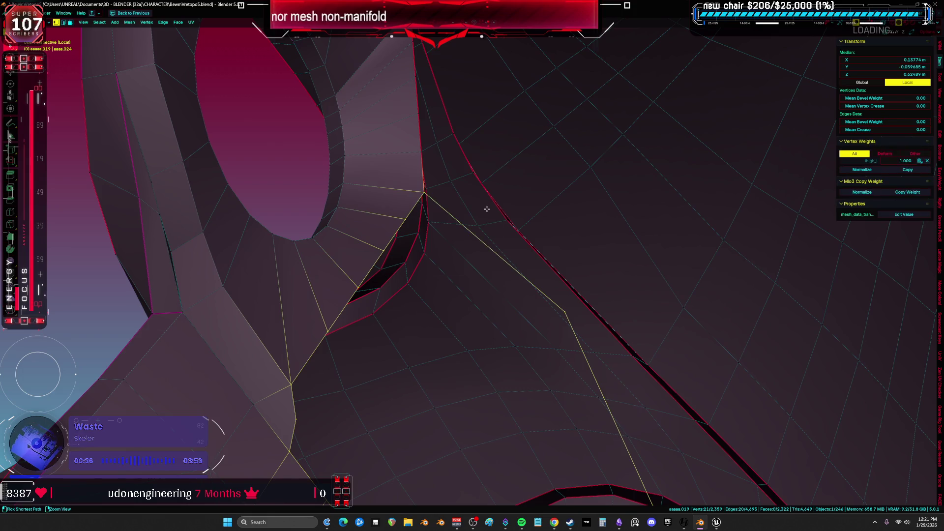
pyautogui.scroll(-5, 545, 278)
pyautogui.press('z')
pyautogui.click(427, 178)
pyautogui.moveTo(338, 186); pyautogui.dragTo(354, 201, button='middle')
pyautogui.scroll(2, 414, 224)
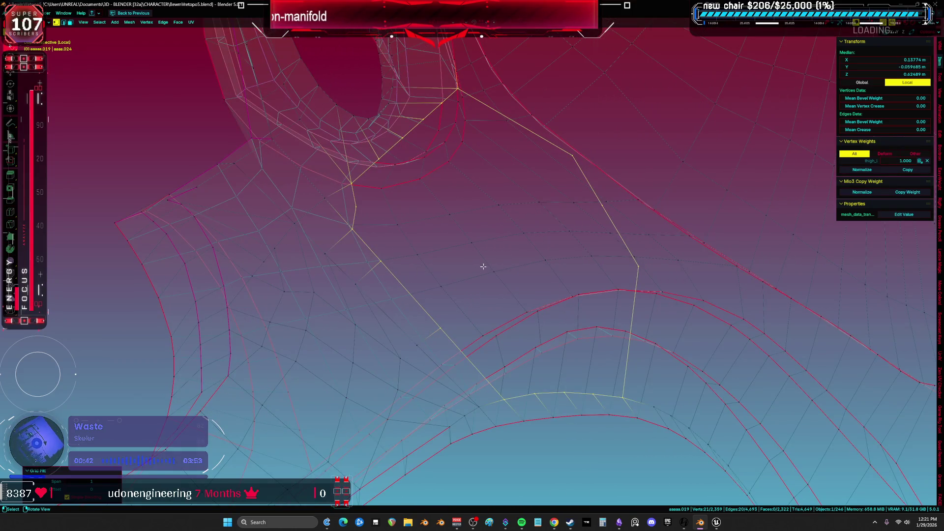
# Step: Remove the grid-fill faces and bridge the gap face by face with F
pyautogui.hotkey('ctrl', 'z')
pyautogui.hotkey('alt', 'z')
pyautogui.press('f')
pyautogui.click(524, 303)
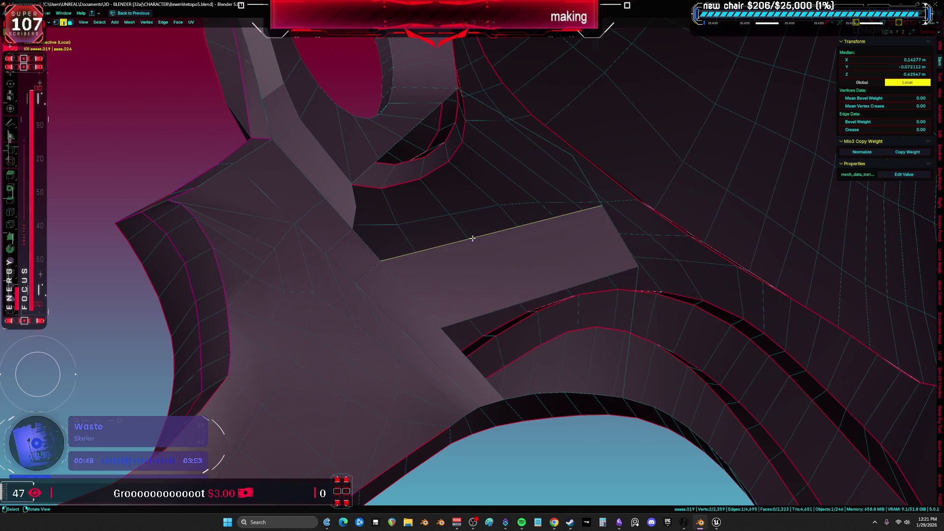
pyautogui.press('f')
pyautogui.press('a')
pyautogui.press('2')
pyautogui.hotkey('ctrl', 'z')
# Step: Add a centred loop cut running through the patched area
pyautogui.press('f')
pyautogui.press('a')
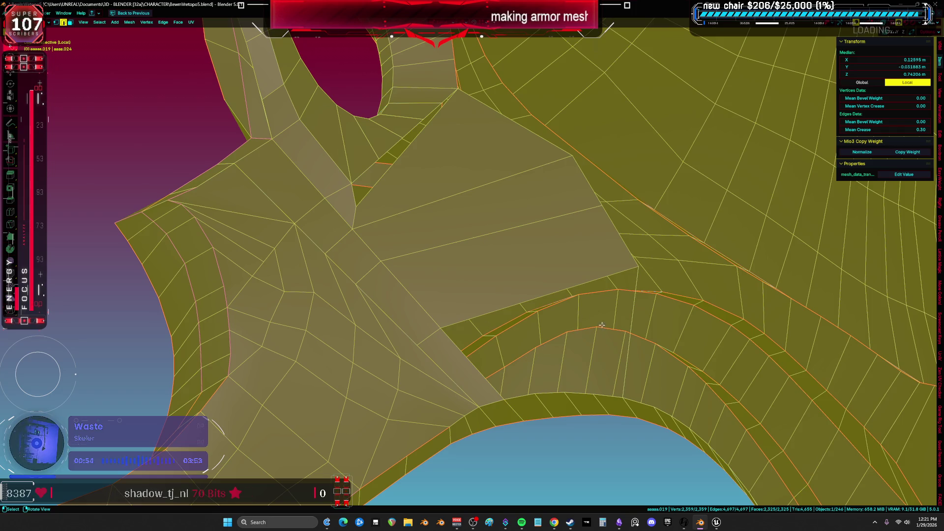
pyautogui.click(472, 186)
pyautogui.rightClick(471, 186)
pyautogui.click(348, 187)
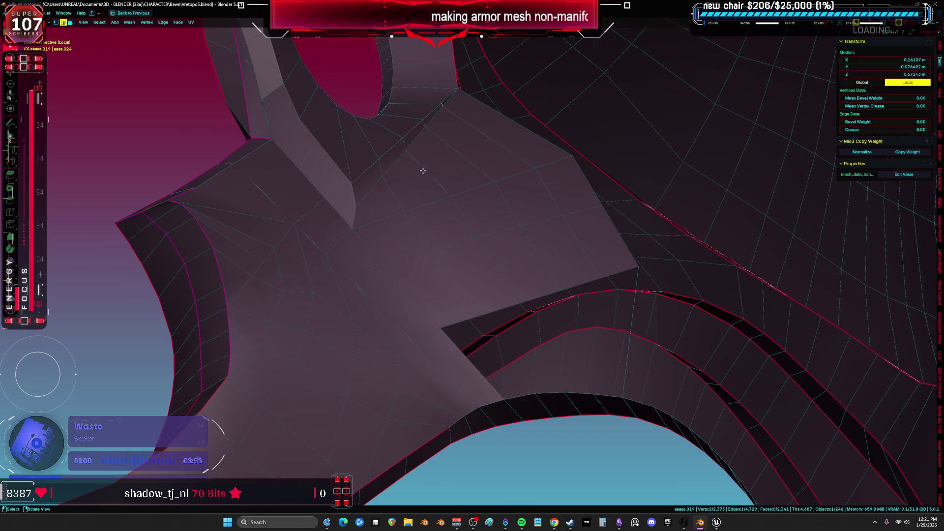
# Step: Undo a trial vertex rip and slide a stray vertex along its edge
pyautogui.hotkey('alt', 'v')
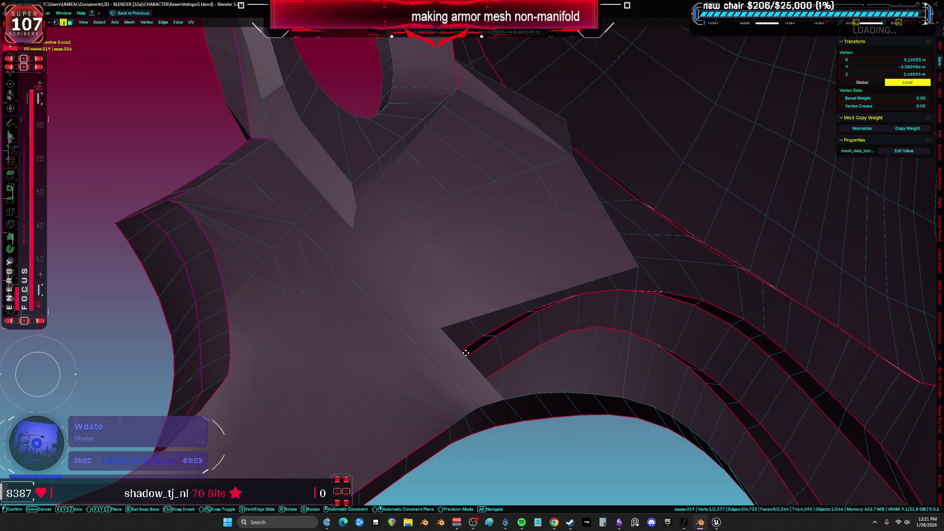
pyautogui.press('Escape')
pyautogui.hotkey('ctrl', 'z')
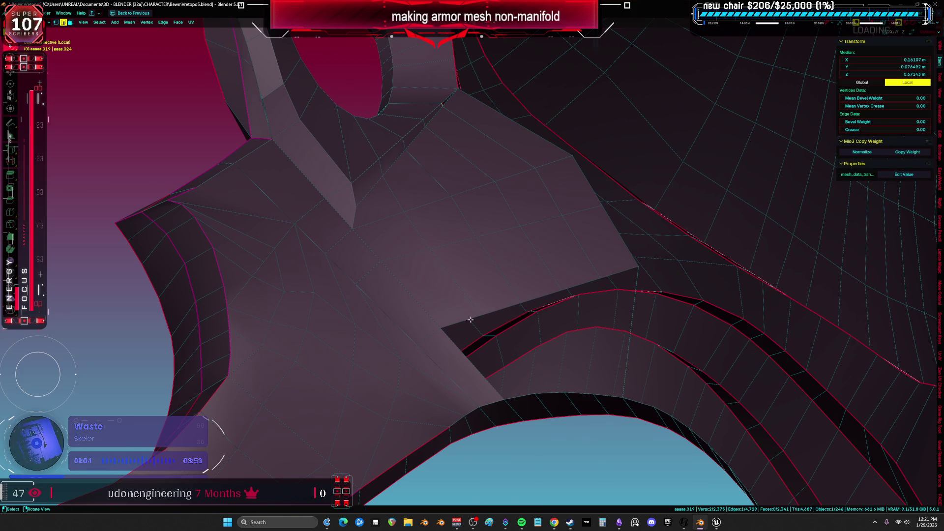
pyautogui.moveTo(457, 344)
pyautogui.mouseDown(button='middle')
pyautogui.moveTo(516, 278)
pyautogui.moveTo(598, 226)
pyautogui.moveTo(658, 220)
pyautogui.moveTo(653, 247)
pyautogui.moveTo(626, 217)
pyautogui.moveTo(615, 257)
pyautogui.mouseUp(button='middle')
pyautogui.click(624, 280)
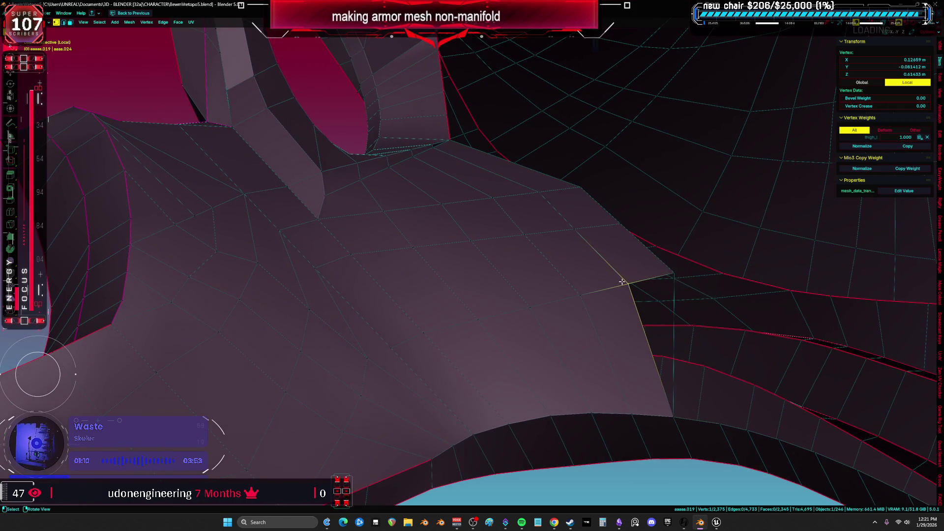
pyautogui.press('g')
pyautogui.press('g')
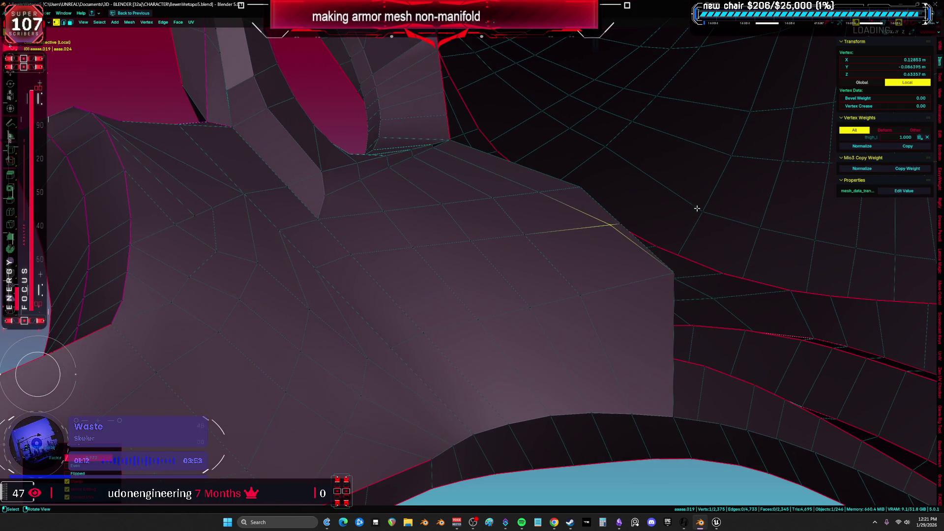
pyautogui.press('Escape')
pyautogui.hotkey('alt', 'a')
# Step: Move a vertex on the seam into place
pyautogui.moveTo(739, 208); pyautogui.dragTo(533, 209, button='middle')
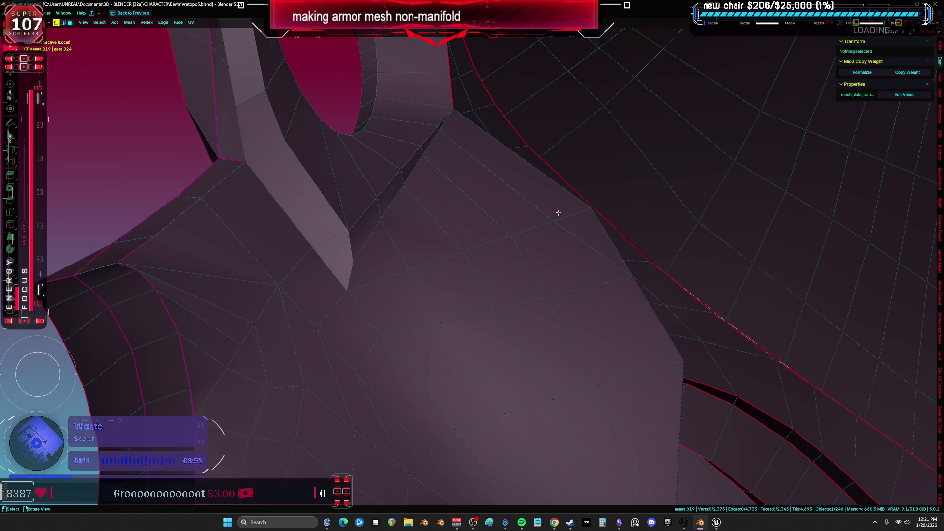
pyautogui.click(558, 213)
pyautogui.moveTo(735, 171)
pyautogui.mouseDown(button='middle')
pyautogui.moveTo(436, 175)
pyautogui.moveTo(409, 158)
pyautogui.mouseUp(button='middle')
pyautogui.press('g')
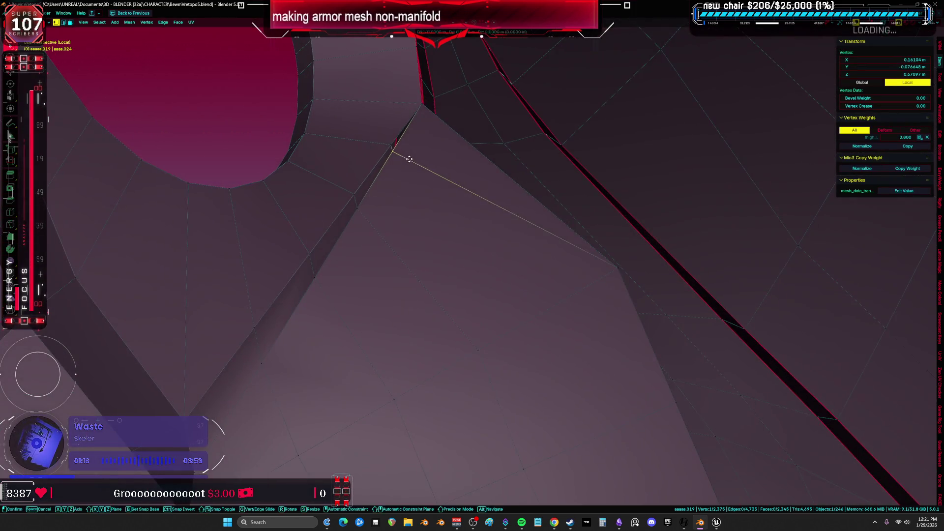
pyautogui.moveTo(519, 43); pyautogui.dragTo(470, 171, button='middle')
# Step: Select the whole mesh and merge by distance, removing 4 duplicate vertices
pyautogui.press('a')
pyautogui.press('x')
pyautogui.click(442, 251)
pyautogui.hotkey('ctrl', 'z')
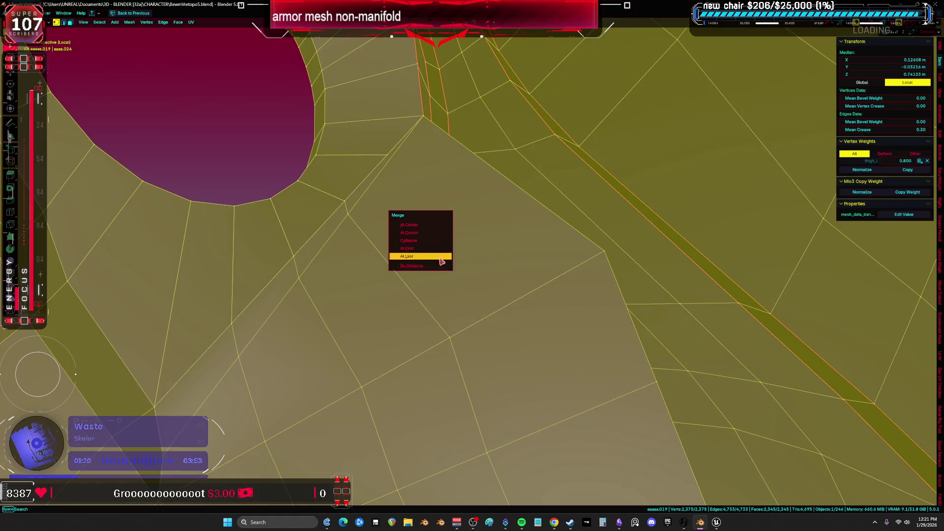
pyautogui.click(436, 266)
pyautogui.moveTo(436, 270)
pyautogui.mouseDown(button='middle')
pyautogui.moveTo(476, 276)
pyautogui.moveTo(523, 304)
pyautogui.moveTo(452, 187)
pyautogui.moveTo(472, 206)
pyautogui.moveTo(316, 146)
pyautogui.moveTo(495, 274)
pyautogui.moveTo(519, 256)
pyautogui.moveTo(493, 278)
pyautogui.moveTo(626, 331)
pyautogui.moveTo(555, 286)
pyautogui.moveTo(560, 101)
pyautogui.moveTo(639, 205)
pyautogui.moveTo(654, 183)
pyautogui.mouseUp(button='middle')
pyautogui.click(626, 330)
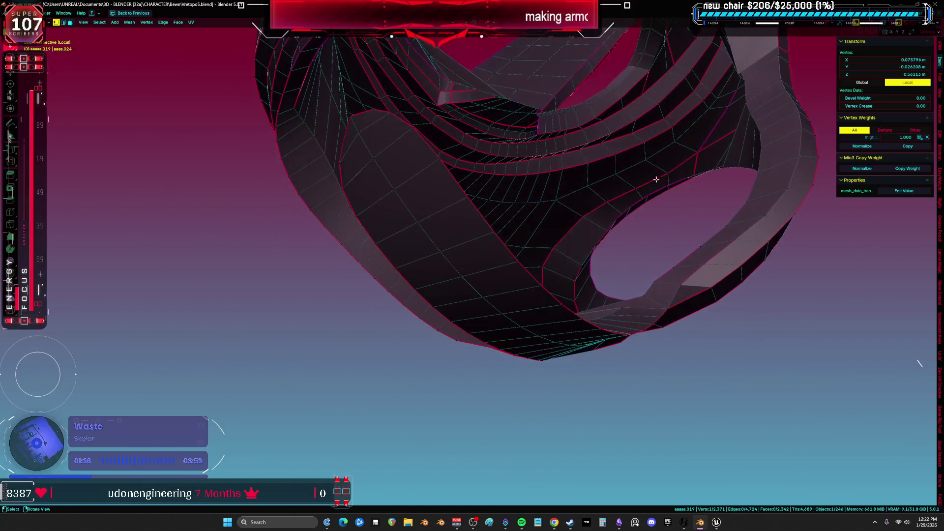
# Step: Select the vertices bordering the gap on the ring piece and fill it with a new face
pyautogui.moveTo(724, 168); pyautogui.dragTo(706, 154, button='middle')
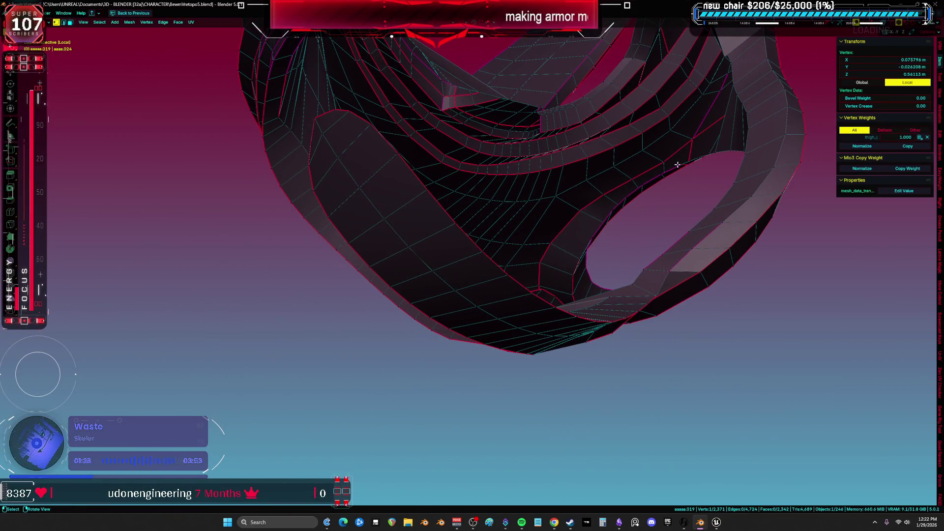
pyautogui.keyDown('ctrl'); pyautogui.click(589, 233); pyautogui.keyUp('ctrl')
pyautogui.moveTo(589, 234)
pyautogui.mouseDown(button='middle')
pyautogui.moveTo(575, 295)
pyautogui.moveTo(578, 388)
pyautogui.moveTo(658, 128)
pyautogui.moveTo(662, 142)
pyautogui.moveTo(639, 170)
pyautogui.mouseUp(button='middle')
pyautogui.keyDown('shift'); pyautogui.click(671, 133); pyautogui.keyUp('shift')
pyautogui.hotkey('alt', 'z')
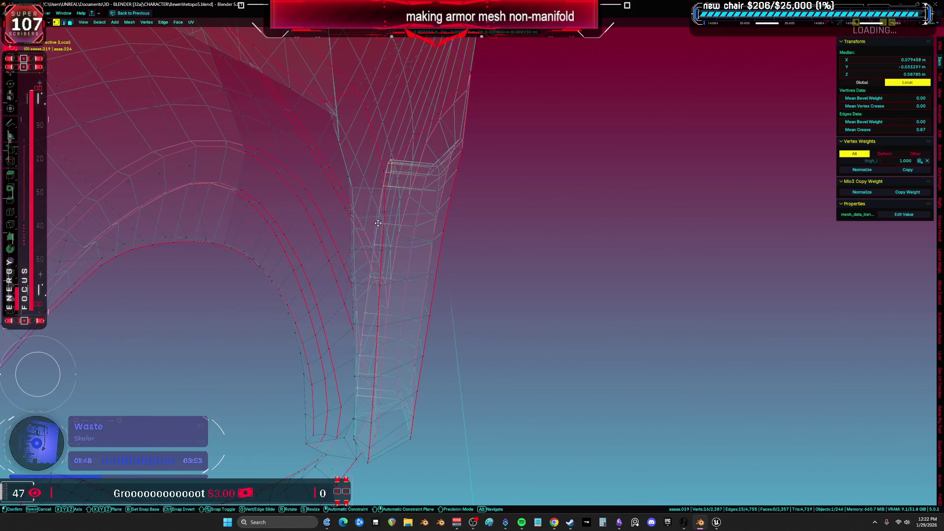
pyautogui.click(388, 227)
pyautogui.moveTo(388, 227)
pyautogui.mouseDown(button='middle')
pyautogui.moveTo(565, 223)
pyautogui.moveTo(589, 208)
pyautogui.moveTo(544, 362)
pyautogui.moveTo(544, 291)
pyautogui.moveTo(570, 251)
pyautogui.moveTo(566, 262)
pyautogui.mouseUp(button='middle')
pyautogui.press('g')
pyautogui.press('a')
pyautogui.click(566, 262)
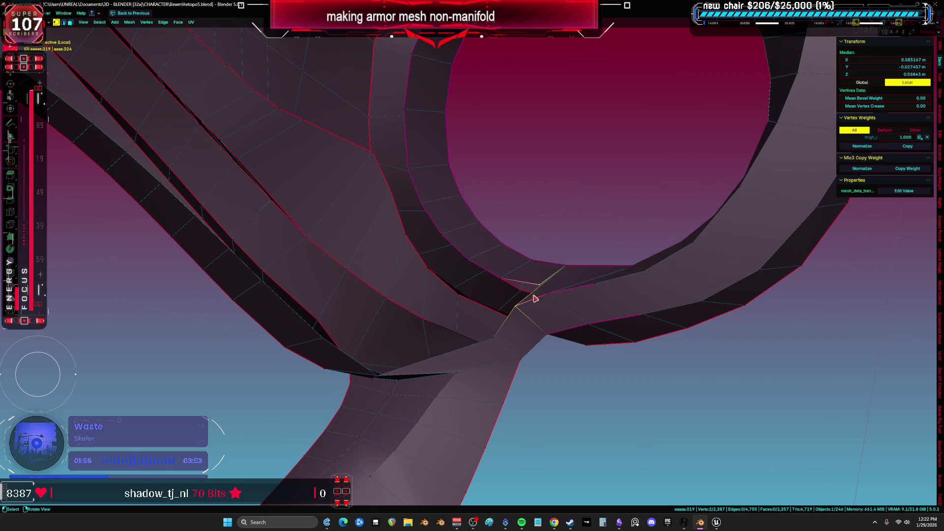
pyautogui.press('a')
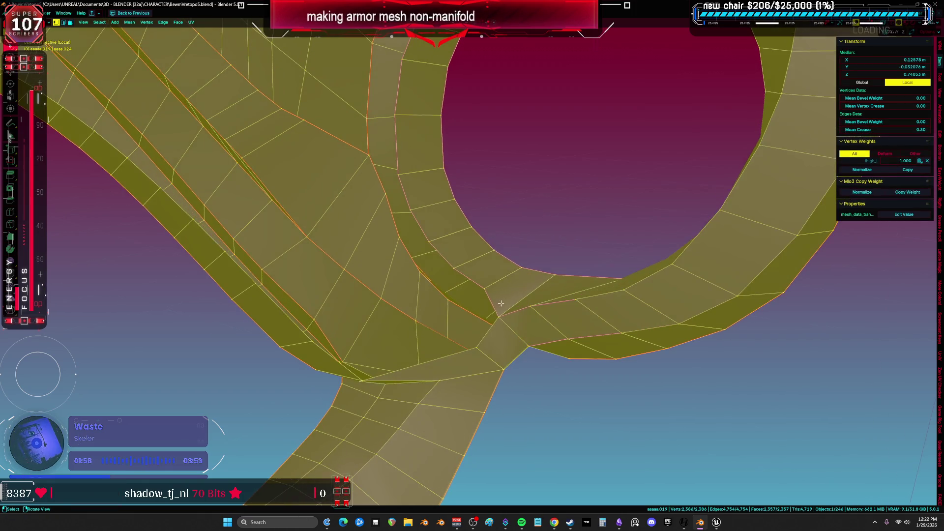
pyautogui.hotkey('alt', 'a')
pyautogui.moveTo(533, 275)
pyautogui.mouseDown(button='middle')
pyautogui.moveTo(416, 294)
pyautogui.moveTo(384, 219)
pyautogui.moveTo(352, 262)
pyautogui.moveTo(338, 248)
pyautogui.moveTo(338, 257)
pyautogui.moveTo(349, 205)
pyautogui.moveTo(354, 269)
pyautogui.moveTo(386, 219)
pyautogui.moveTo(415, 200)
pyautogui.moveTo(588, 193)
pyautogui.moveTo(638, 209)
pyautogui.moveTo(607, 247)
pyautogui.mouseUp(button='middle')
# Step: Select and adjust a vertex on the armor edge
pyautogui.click(572, 258)
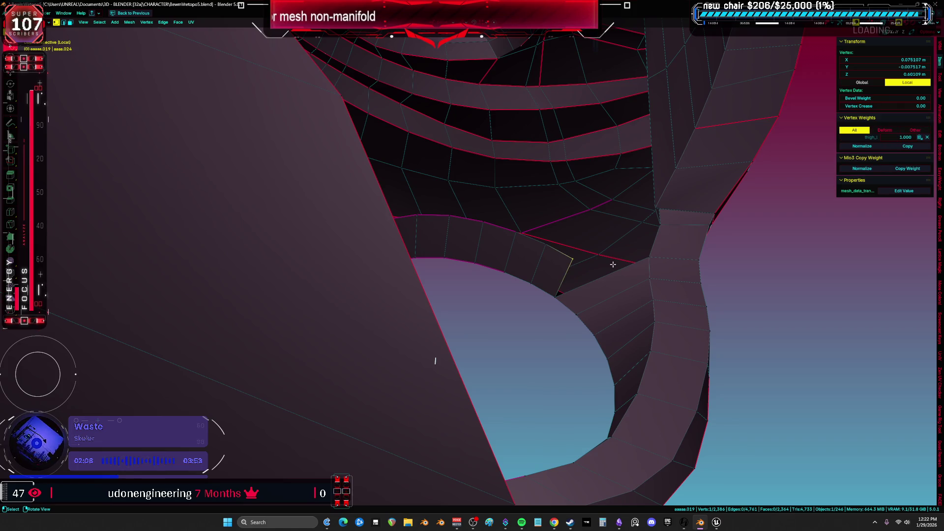
pyautogui.press('a')
pyautogui.moveTo(622, 253)
pyautogui.mouseDown(button='middle')
pyautogui.moveTo(630, 256)
pyautogui.moveTo(533, 276)
pyautogui.moveTo(559, 300)
pyautogui.moveTo(565, 280)
pyautogui.moveTo(474, 266)
pyautogui.moveTo(615, 278)
pyautogui.moveTo(573, 160)
pyautogui.moveTo(499, 204)
pyautogui.mouseUp(button='middle')
pyautogui.click(497, 264)
pyautogui.press('g')
pyautogui.hotkey('alt', 'a')
# Step: Delete the stray face inside the armor in face select mode
pyautogui.press('3')
pyautogui.click(496, 203)
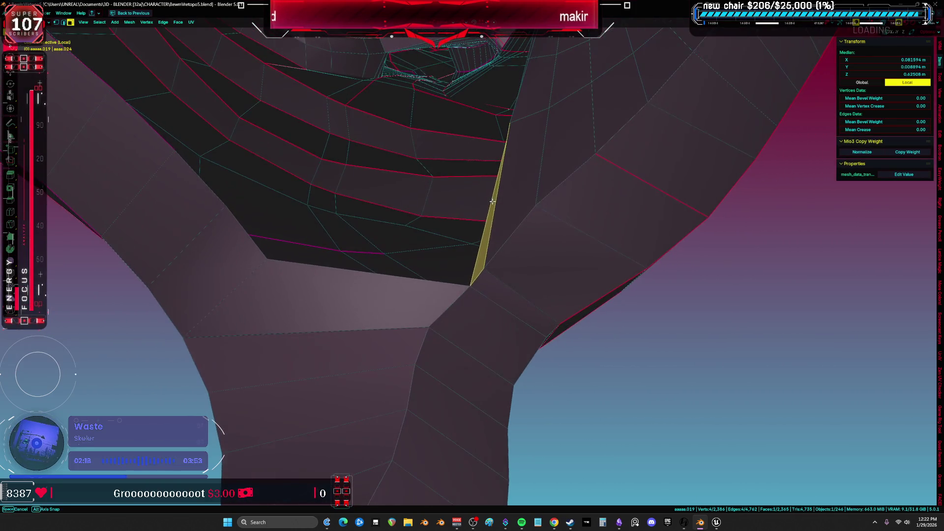
pyautogui.press('x')
pyautogui.click(481, 218)
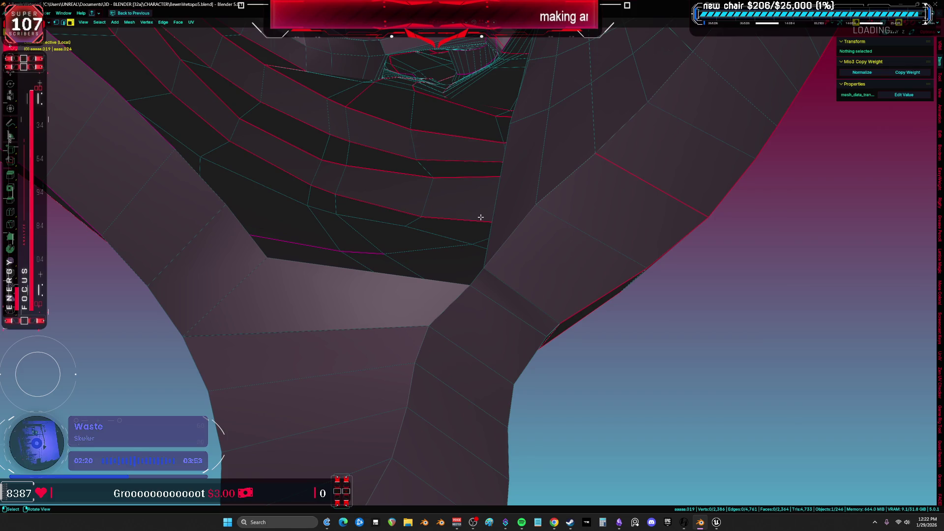
pyautogui.moveTo(483, 217); pyautogui.dragTo(482, 265, button='middle')
# Step: Switch to edge mode and select an edge loop inside the armor
pyautogui.press('2')
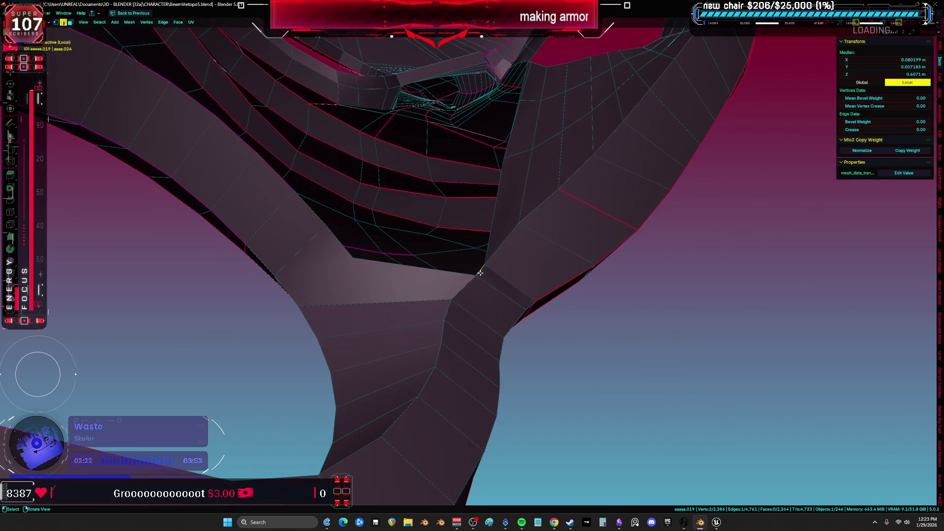
pyautogui.press('a')
pyautogui.moveTo(481, 211)
pyautogui.mouseDown(button='middle')
pyautogui.moveTo(389, 291)
pyautogui.moveTo(402, 264)
pyautogui.mouseUp(button='middle')
pyautogui.hotkey('alt', 'a')
pyautogui.press('a')
pyautogui.moveTo(342, 272)
pyautogui.mouseDown(button='middle')
pyautogui.moveTo(242, 263)
pyautogui.moveTo(236, 280)
pyautogui.moveTo(255, 295)
pyautogui.moveTo(269, 288)
pyautogui.mouseUp(button='middle')
pyautogui.keyDown('alt'); pyautogui.click(226, 285); pyautogui.keyUp('alt')
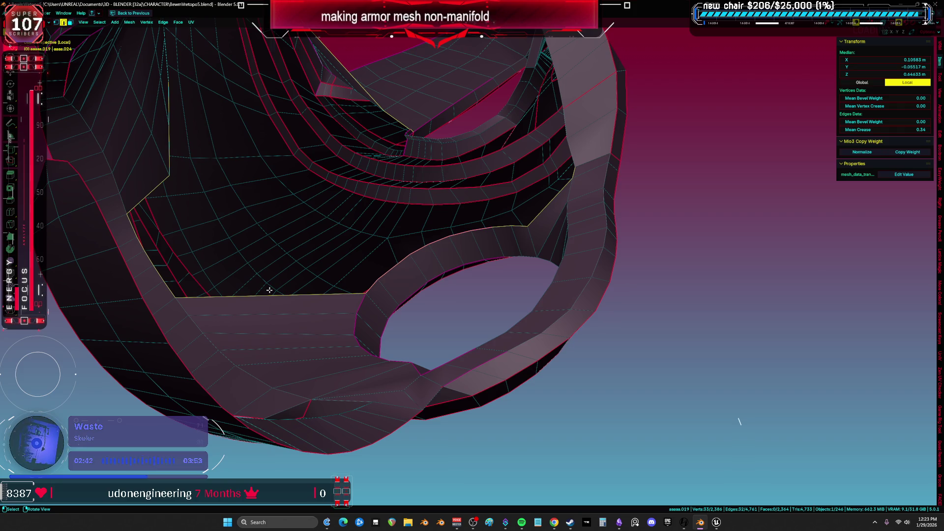
# Step: Inspect the armor ring from below, toggling between wireframe and solid shading
pyautogui.moveTo(339, 139)
pyautogui.mouseDown(button='middle')
pyautogui.moveTo(312, 228)
pyautogui.moveTo(353, 212)
pyautogui.moveTo(374, 261)
pyautogui.mouseUp(button='middle')
pyautogui.press('a')
pyautogui.moveTo(329, 301)
pyautogui.mouseDown(button='middle')
pyautogui.moveTo(471, 201)
pyautogui.moveTo(557, 163)
pyautogui.moveTo(472, 297)
pyautogui.moveTo(257, 257)
pyautogui.moveTo(514, 233)
pyautogui.mouseUp(button='middle')
pyautogui.press('z')
pyautogui.click(421, 297)
pyautogui.hotkey('alt', 'z')
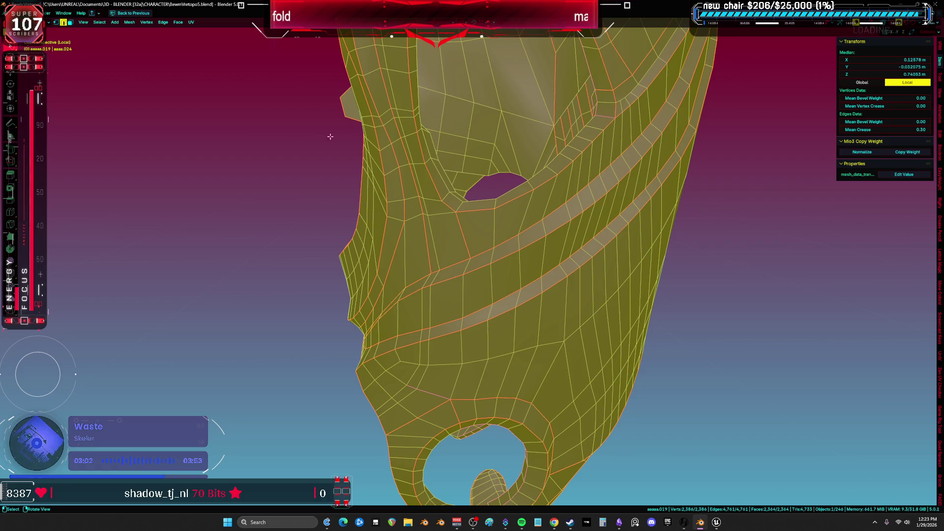
pyautogui.moveTo(638, 276)
pyautogui.mouseDown(button='middle')
pyautogui.moveTo(505, 245)
pyautogui.moveTo(414, 166)
pyautogui.moveTo(452, 277)
pyautogui.moveTo(512, 147)
pyautogui.moveTo(466, 105)
pyautogui.mouseUp(button='middle')
# Step: Select a shortest path along the opening's rim and extrude it
pyautogui.hotkey('alt', 'a')
pyautogui.keyDown('ctrl'); pyautogui.click(512, 172); pyautogui.keyUp('ctrl')
pyautogui.moveTo(511, 172)
pyautogui.mouseDown(button='middle')
pyautogui.moveTo(513, 182)
pyautogui.moveTo(507, 165)
pyautogui.moveTo(459, 151)
pyautogui.mouseUp(button='middle')
pyautogui.click(505, 159)
pyautogui.keyDown('ctrl'); pyautogui.click(505, 160); pyautogui.keyUp('ctrl')
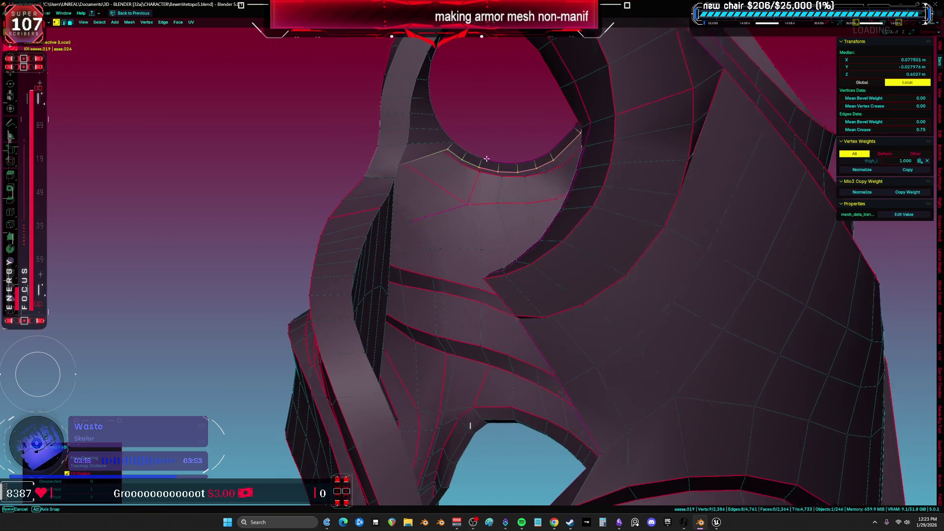
pyautogui.press('e')
pyautogui.click(512, 293)
# Step: Add a centred loop cut across the armor strip and fill the hole with a face
pyautogui.moveTo(512, 293)
pyautogui.mouseDown(button='middle')
pyautogui.moveTo(600, 301)
pyautogui.moveTo(552, 296)
pyautogui.moveTo(584, 305)
pyautogui.moveTo(600, 289)
pyautogui.moveTo(179, 299)
pyautogui.moveTo(569, 270)
pyautogui.moveTo(522, 324)
pyautogui.mouseUp(button='middle')
pyautogui.hotkey('alt', 'z')
pyautogui.click(637, 313)
pyautogui.click(434, 253)
pyautogui.rightClick(487, 339)
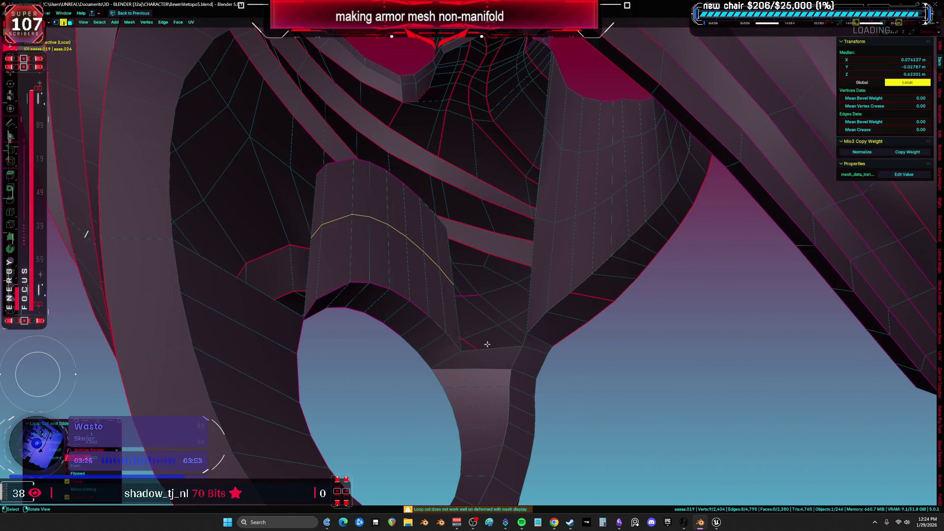
pyautogui.press('f')
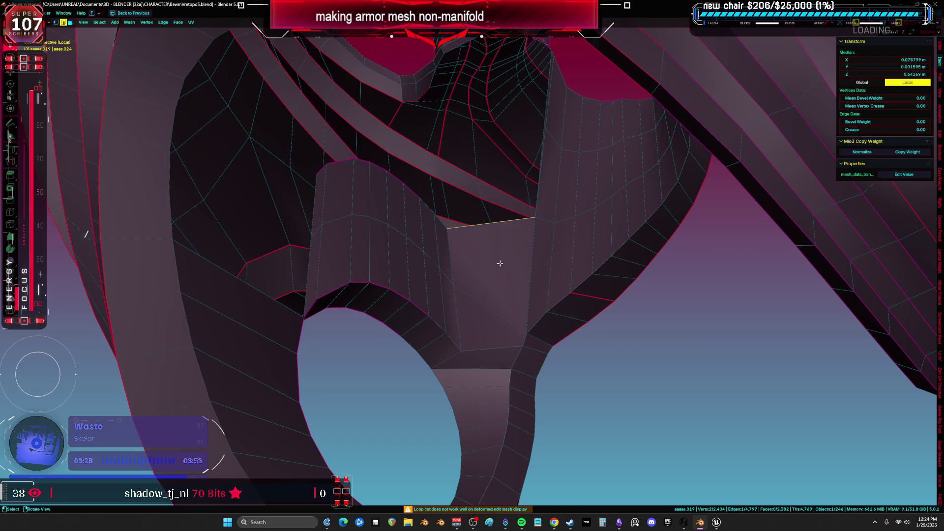
# Step: Join two vertices with an edge, loop-cut through it, and move the resulting edge
pyautogui.moveTo(500, 237)
pyautogui.mouseDown(button='middle')
pyautogui.moveTo(400, 253)
pyautogui.moveTo(413, 230)
pyautogui.moveTo(400, 251)
pyautogui.moveTo(282, 287)
pyautogui.moveTo(331, 261)
pyautogui.moveTo(243, 380)
pyautogui.moveTo(352, 331)
pyautogui.moveTo(327, 356)
pyautogui.mouseUp(button='middle')
pyautogui.moveTo(197, 253)
pyautogui.mouseDown(button='middle')
pyautogui.moveTo(185, 187)
pyautogui.moveTo(441, 233)
pyautogui.moveTo(440, 222)
pyautogui.mouseUp(button='middle')
pyautogui.click(186, 185)
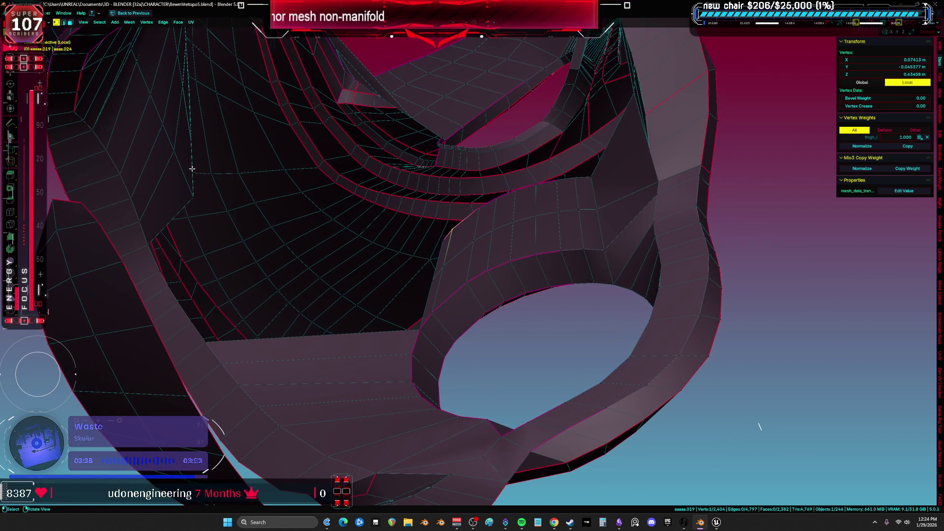
pyautogui.moveTo(193, 169); pyautogui.dragTo(189, 202, button='middle')
pyautogui.press('f')
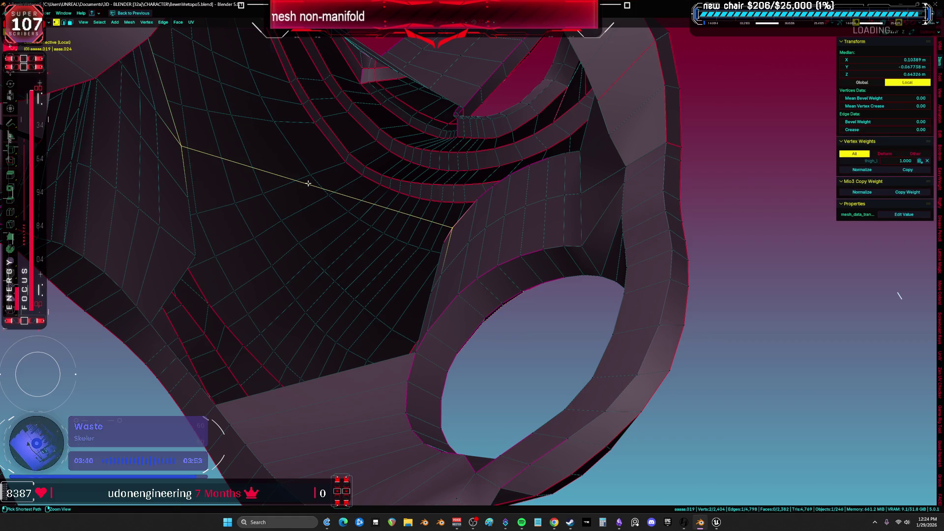
pyautogui.click(308, 183)
pyautogui.moveTo(308, 183)
pyautogui.mouseDown(button='middle')
pyautogui.moveTo(351, 244)
pyautogui.moveTo(408, 295)
pyautogui.mouseUp(button='middle')
pyautogui.press('g')
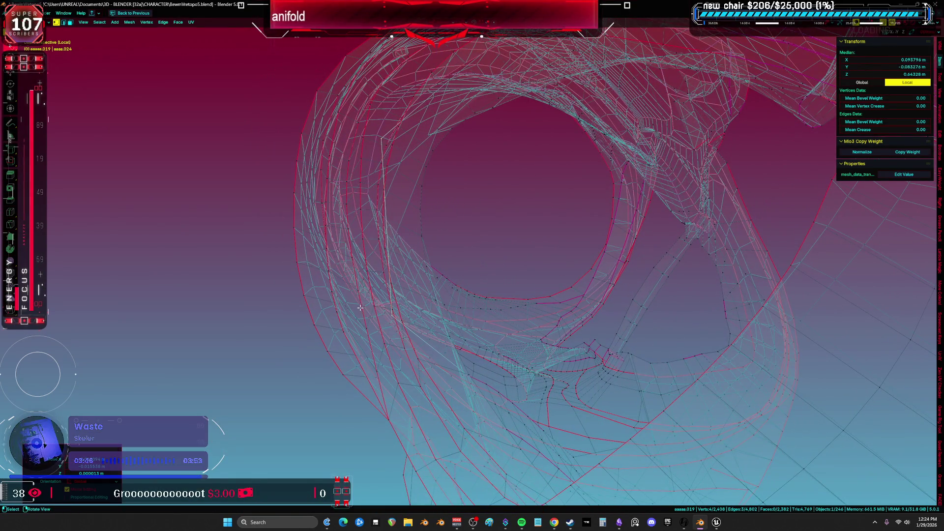
# Step: Move a single border edge of the front hole to a new position
pyautogui.moveTo(446, 286); pyautogui.dragTo(442, 288)
pyautogui.press('g')
pyautogui.click(563, 320)
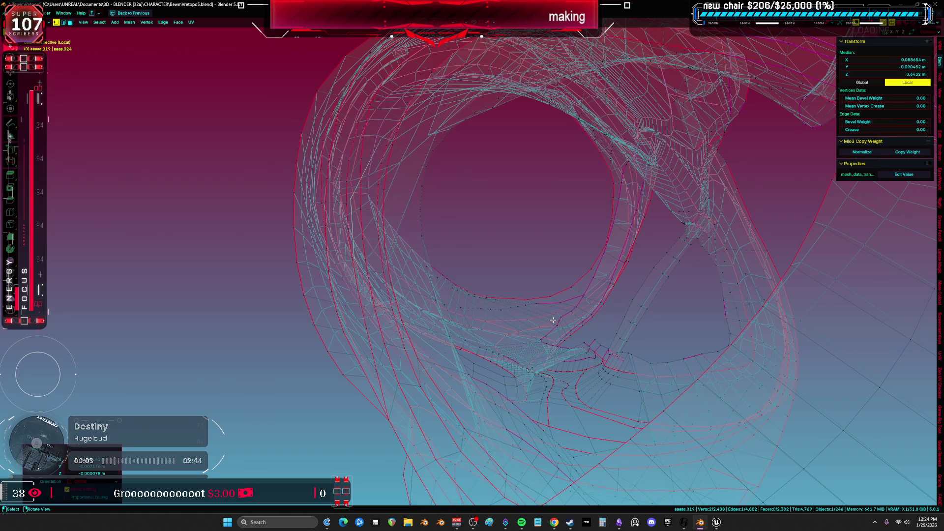
pyautogui.hotkey('alt', 'z')
pyautogui.scroll(5, 558, 280)
pyautogui.moveTo(558, 280)
pyautogui.mouseDown(button='middle')
pyautogui.moveTo(472, 312)
pyautogui.moveTo(395, 288)
pyautogui.mouseUp(button='middle')
# Step: Select the front hole's border, test a single-face fill, then undo it
pyautogui.keyDown('alt'); pyautogui.click(368, 231); pyautogui.keyUp('alt')
pyautogui.moveTo(367, 231)
pyautogui.mouseDown(button='middle')
pyautogui.moveTo(438, 232)
pyautogui.moveTo(362, 293)
pyautogui.moveTo(388, 280)
pyautogui.moveTo(479, 270)
pyautogui.mouseUp(button='middle')
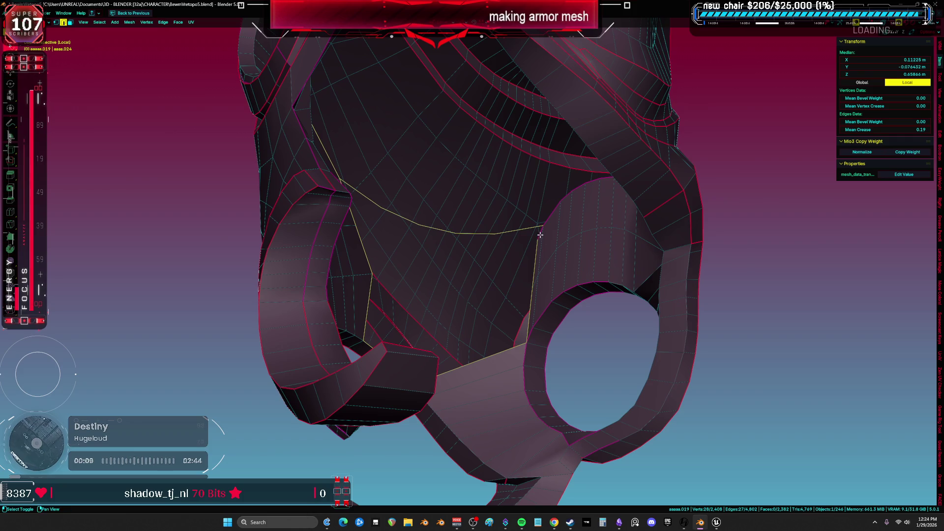
pyautogui.click(476, 239)
pyautogui.moveTo(477, 240)
pyautogui.mouseDown(button='middle')
pyautogui.moveTo(497, 236)
pyautogui.moveTo(482, 238)
pyautogui.mouseUp(button='middle')
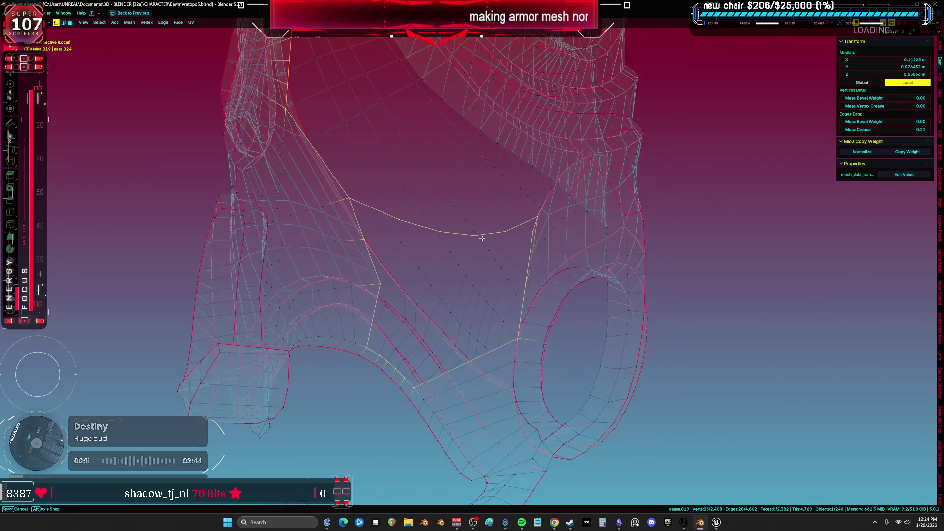
pyautogui.moveTo(366, 145); pyautogui.dragTo(445, 246, button='middle')
pyautogui.keyDown('ctrl'); pyautogui.moveTo(381, 281); pyautogui.dragTo(696, 188, button='right'); pyautogui.keyUp('ctrl')
pyautogui.hotkey('ctrl', 'f')
pyautogui.click(445, 253)
pyautogui.scroll(4, 485, 204)
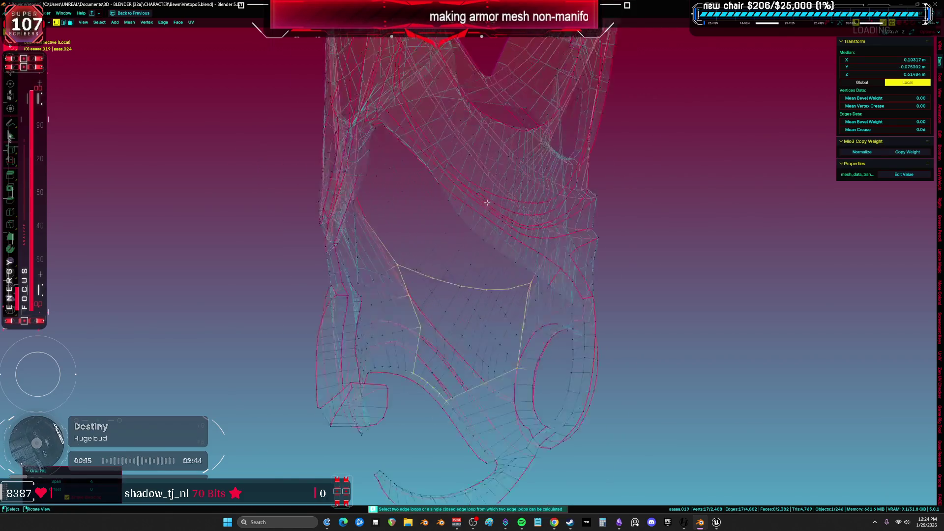
pyautogui.press('f')
pyautogui.moveTo(491, 283)
pyautogui.mouseDown(button='middle')
pyautogui.moveTo(500, 261)
pyautogui.moveTo(511, 275)
pyautogui.moveTo(489, 293)
pyautogui.moveTo(512, 310)
pyautogui.moveTo(500, 315)
pyautogui.moveTo(482, 211)
pyautogui.moveTo(494, 158)
pyautogui.moveTo(344, 153)
pyautogui.mouseUp(button='middle')
pyautogui.hotkey('ctrl', 'z')
# Step: Knife an extra vertex into the hole's border and reselect the complete border loop
pyautogui.click(285, 228)
pyautogui.press('g')
pyautogui.press('g')
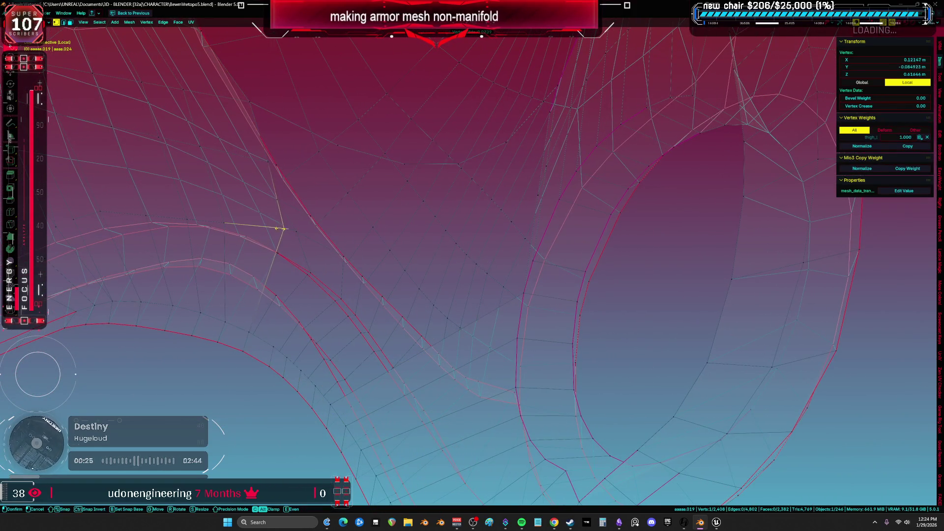
pyautogui.press('Escape')
pyautogui.hotkey('ctrl', 'z')
pyautogui.press('KP_Decimal')
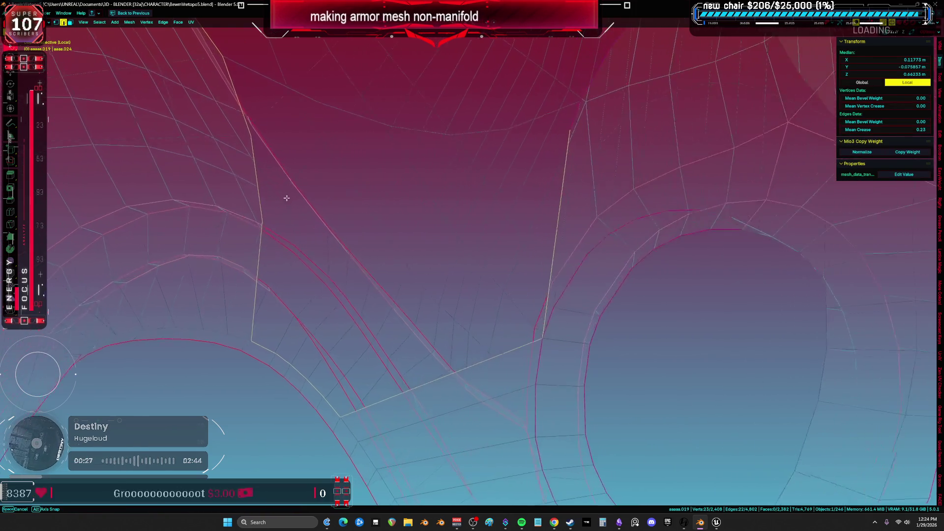
pyautogui.moveTo(287, 199)
pyautogui.mouseDown(button='middle')
pyautogui.moveTo(331, 192)
pyautogui.moveTo(318, 190)
pyautogui.moveTo(336, 174)
pyautogui.mouseUp(button='middle')
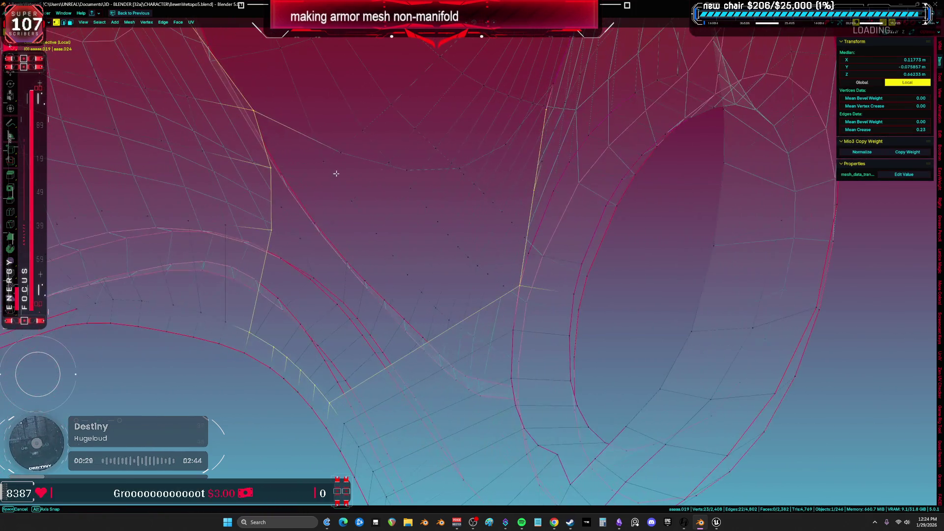
pyautogui.click(306, 137)
pyautogui.keyDown('ctrl'); pyautogui.rightClick(298, 131); pyautogui.keyUp('ctrl')
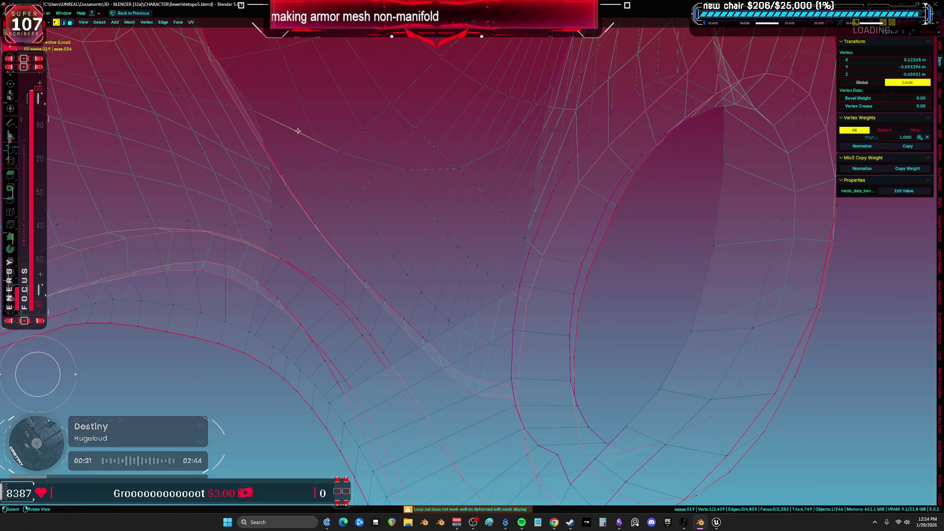
pyautogui.click(290, 134)
pyautogui.keyDown('alt'); pyautogui.click(284, 131); pyautogui.keyUp('alt')
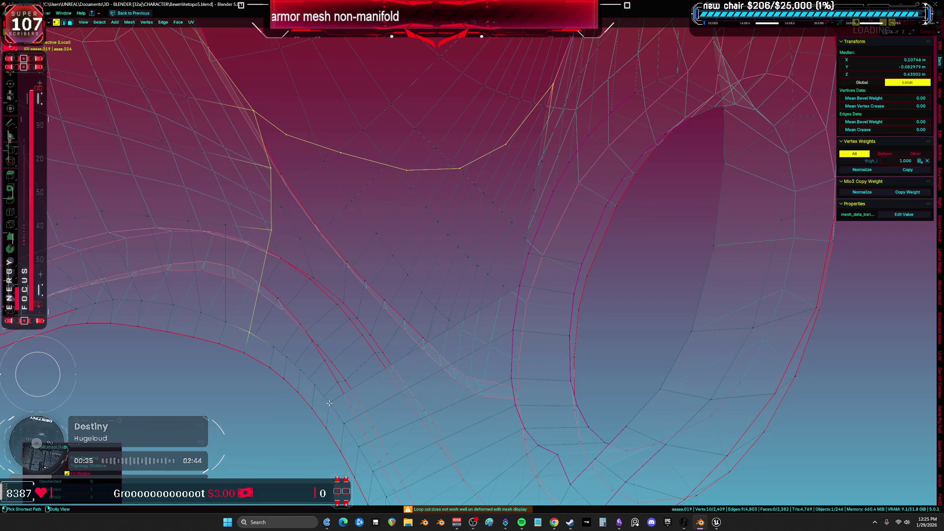
pyautogui.moveTo(518, 284); pyautogui.dragTo(554, 200, button='middle')
pyautogui.keyDown('ctrl'); pyautogui.click(577, 147); pyautogui.keyUp('ctrl')
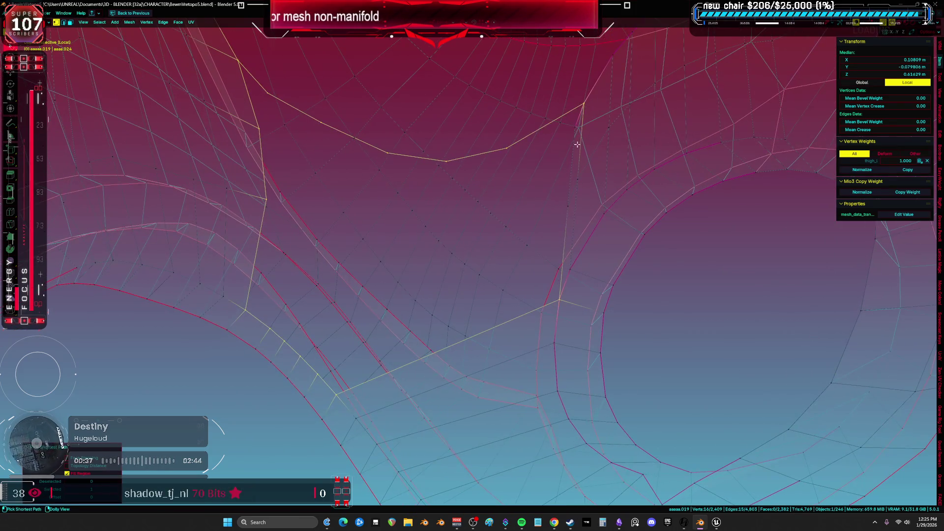
pyautogui.moveTo(571, 127); pyautogui.dragTo(584, 131, button='middle')
# Step: Grid Fill the front hole and raise the Offset to rotate the edge pattern
pyautogui.hotkey('ctrl', 'f')
pyautogui.click(623, 175)
pyautogui.moveTo(610, 177)
pyautogui.mouseDown(button='middle')
pyautogui.moveTo(513, 242)
pyautogui.moveTo(473, 297)
pyautogui.moveTo(156, 450)
pyautogui.mouseUp(button='middle')
pyautogui.hotkey('alt', 'z')
pyautogui.scroll(-4, 525, 224)
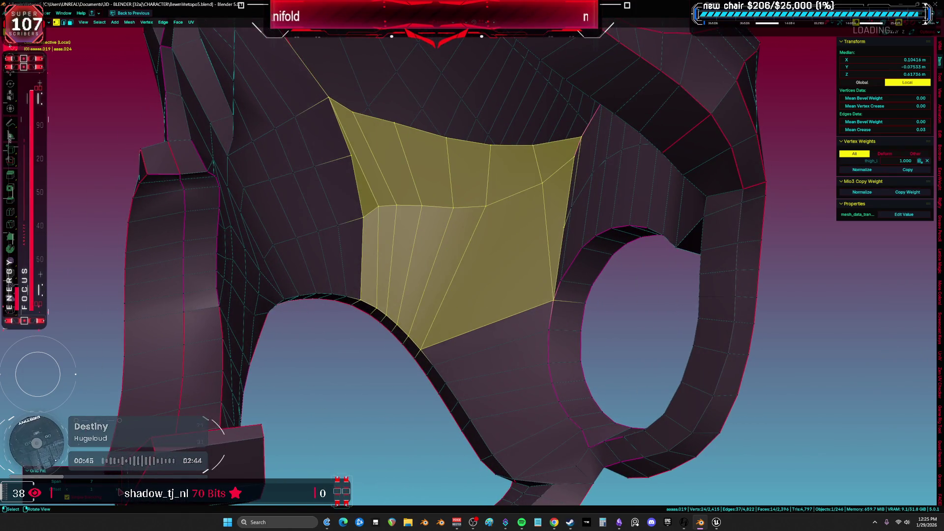
pyautogui.click(114, 489)
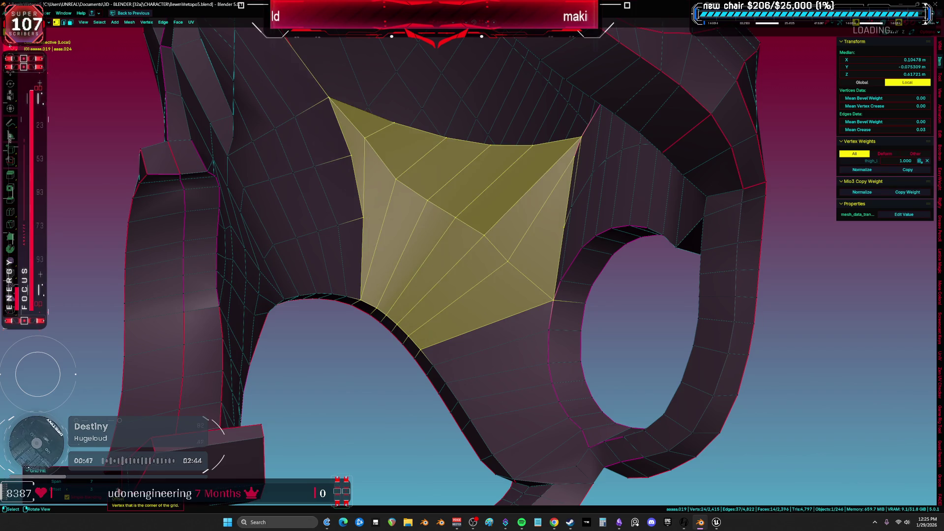
pyautogui.click(114, 489)
pyautogui.moveTo(457, 322)
pyautogui.mouseDown(button='middle')
pyautogui.moveTo(472, 301)
pyautogui.moveTo(465, 292)
pyautogui.moveTo(449, 295)
pyautogui.moveTo(438, 321)
pyautogui.moveTo(466, 322)
pyautogui.moveTo(413, 322)
pyautogui.moveTo(429, 259)
pyautogui.moveTo(442, 242)
pyautogui.moveTo(456, 247)
pyautogui.moveTo(478, 215)
pyautogui.mouseUp(button='middle')
# Step: Select and reposition vertices on the armor using see-through view
pyautogui.click(428, 259)
pyautogui.hotkey('alt', 'z')
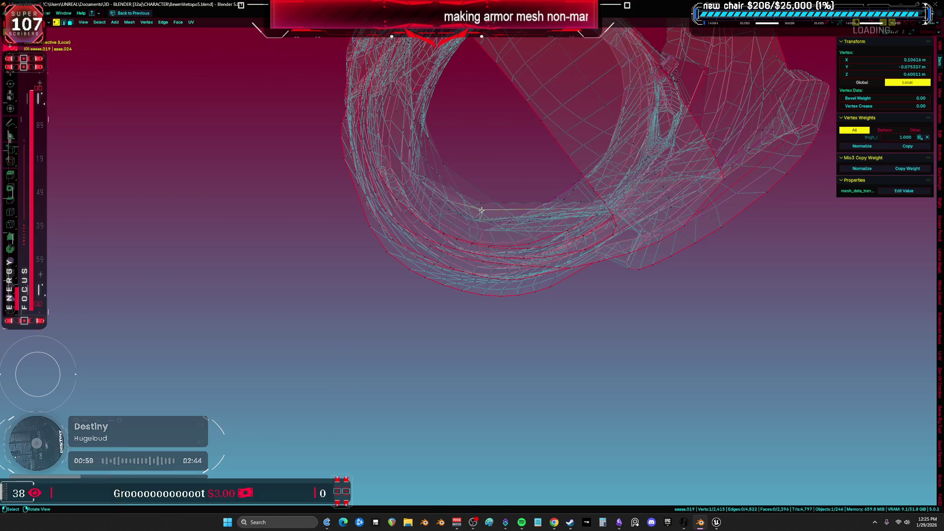
pyautogui.click(472, 225)
pyautogui.hotkey('alt', 'z')
pyautogui.moveTo(472, 225)
pyautogui.mouseDown(button='middle')
pyautogui.moveTo(605, 258)
pyautogui.moveTo(443, 161)
pyautogui.moveTo(484, 216)
pyautogui.moveTo(447, 157)
pyautogui.moveTo(449, 205)
pyautogui.mouseUp(button='middle')
pyautogui.hotkey('alt', 'z')
pyautogui.press('g')
pyautogui.click(422, 172)
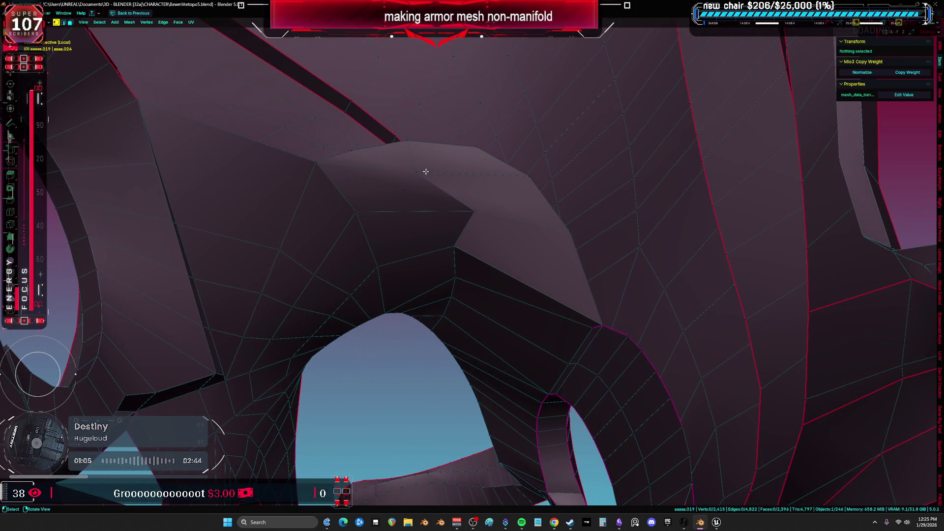
pyautogui.moveTo(469, 173); pyautogui.dragTo(544, 144, button='middle')
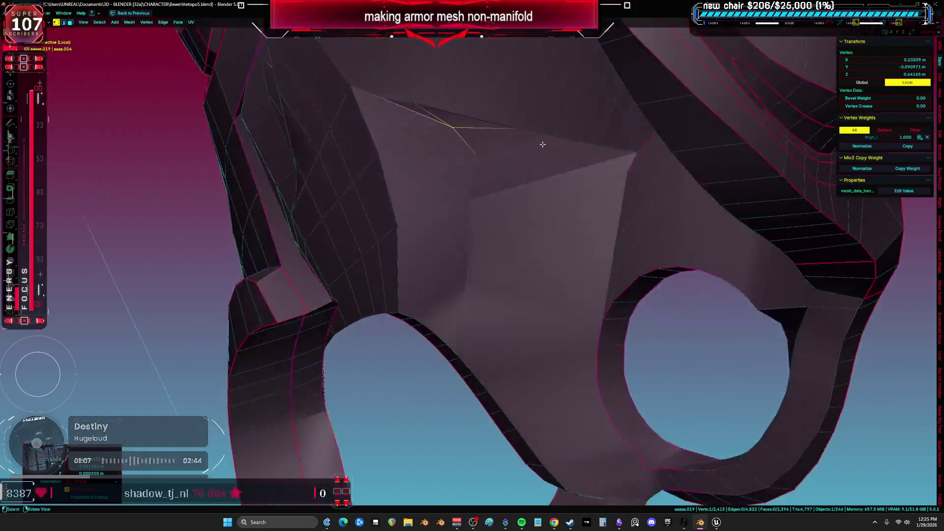
# Step: Briefly switch the armor to Sculpt Mode, then return to Edit Mode
pyautogui.hotkey('ctrl', 'Tab')
pyautogui.click(471, 203)
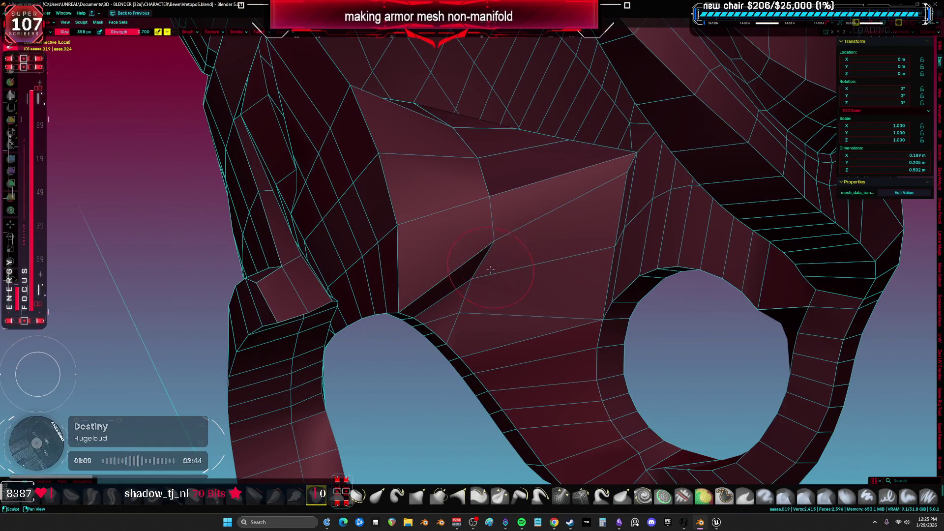
pyautogui.press('Tab')
pyautogui.moveTo(550, 246)
pyautogui.mouseDown(button='middle')
pyautogui.moveTo(546, 219)
pyautogui.moveTo(573, 227)
pyautogui.moveTo(573, 238)
pyautogui.moveTo(528, 223)
pyautogui.moveTo(538, 249)
pyautogui.moveTo(483, 265)
pyautogui.moveTo(403, 280)
pyautogui.moveTo(402, 270)
pyautogui.moveTo(243, 305)
pyautogui.moveTo(243, 264)
pyautogui.moveTo(344, 293)
pyautogui.moveTo(381, 227)
pyautogui.moveTo(403, 261)
pyautogui.mouseUp(button='middle')
# Step: Reposition another vertex, then select an edge loop and a single edge near the triangular hole
pyautogui.press('a')
pyautogui.click(384, 274)
pyautogui.click(347, 274)
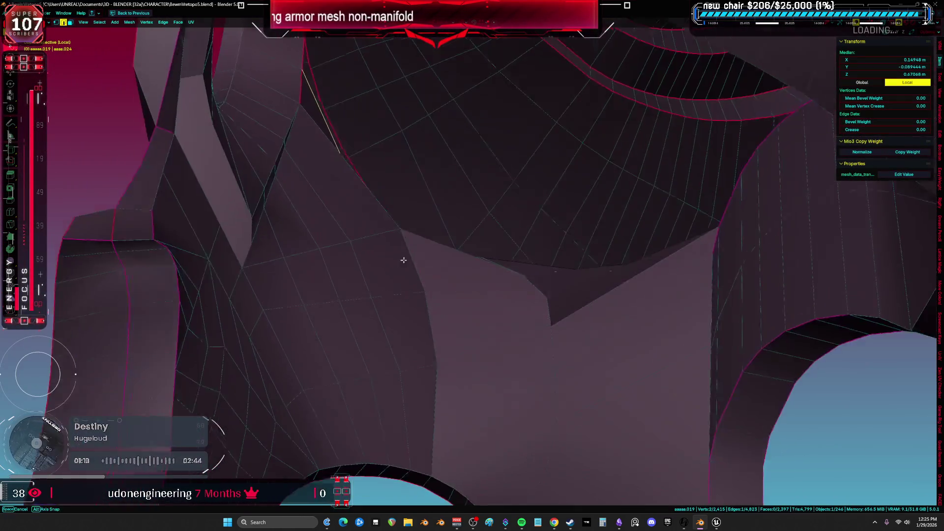
pyautogui.press('a')
pyautogui.scroll(-5, 583, 251)
pyautogui.keyDown('alt'); pyautogui.click(617, 284); pyautogui.keyUp('alt')
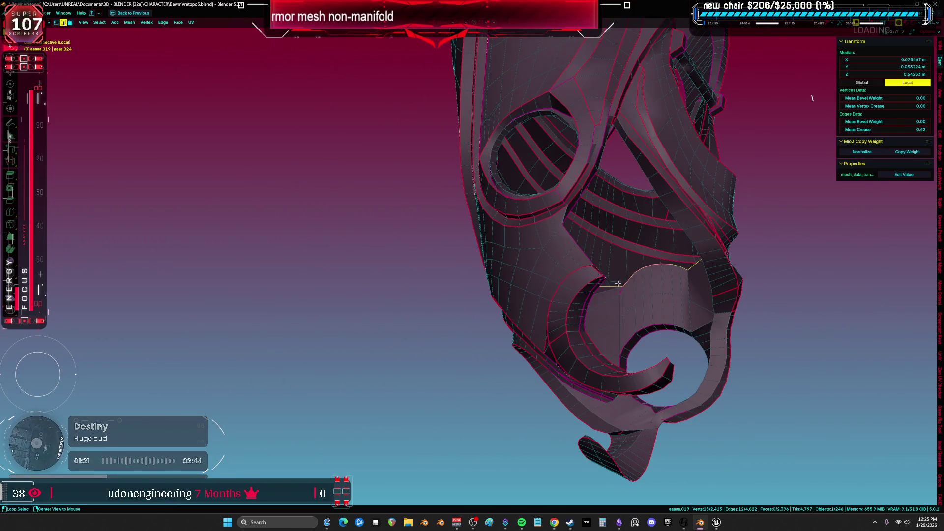
pyautogui.moveTo(626, 285); pyautogui.dragTo(465, 272, button='middle')
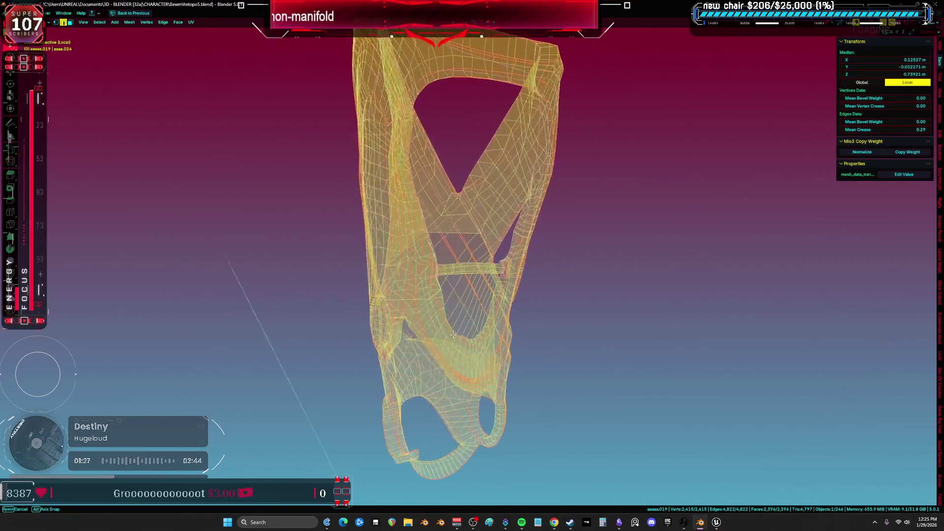
pyautogui.scroll(5, 420, 291)
pyautogui.moveTo(420, 290)
pyautogui.mouseDown(button='middle')
pyautogui.moveTo(478, 276)
pyautogui.moveTo(506, 295)
pyautogui.mouseUp(button='middle')
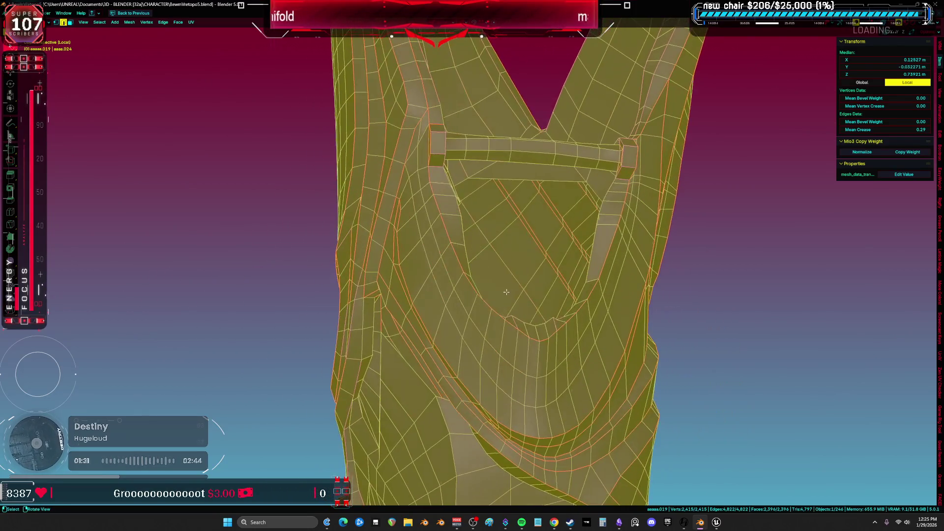
pyautogui.click(541, 176)
pyautogui.moveTo(541, 176)
pyautogui.mouseDown(button='middle')
pyautogui.moveTo(512, 238)
pyautogui.moveTo(489, 385)
pyautogui.moveTo(506, 394)
pyautogui.moveTo(504, 302)
pyautogui.moveTo(493, 286)
pyautogui.moveTo(485, 337)
pyautogui.moveTo(495, 243)
pyautogui.moveTo(481, 231)
pyautogui.mouseUp(button='middle')
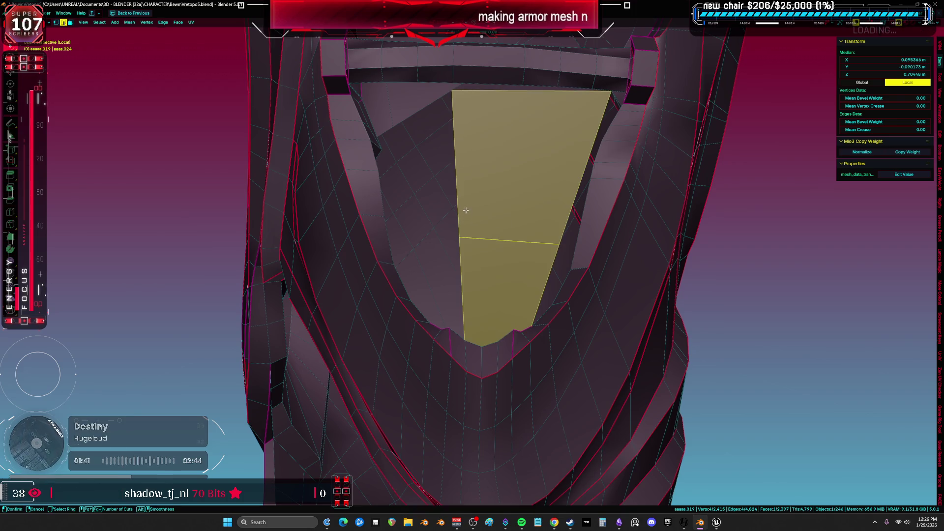
# Step: Switch to vertex mode and select the armor's non-manifold boundary edges
pyautogui.moveTo(473, 228)
pyautogui.mouseDown(button='middle')
pyautogui.moveTo(470, 217)
pyautogui.moveTo(477, 236)
pyautogui.moveTo(482, 223)
pyautogui.moveTo(572, 221)
pyautogui.moveTo(520, 241)
pyautogui.moveTo(481, 231)
pyautogui.moveTo(480, 255)
pyautogui.moveTo(467, 252)
pyautogui.moveTo(548, 234)
pyautogui.moveTo(545, 249)
pyautogui.mouseUp(button='middle')
pyautogui.scroll(3, 545, 250)
pyautogui.press('1')
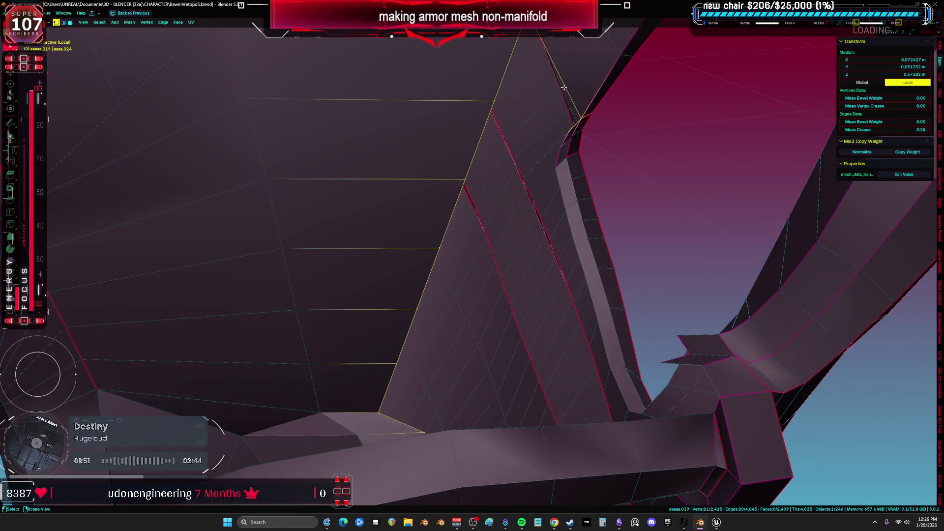
pyautogui.moveTo(511, 174)
pyautogui.mouseDown(button='middle')
pyautogui.moveTo(523, 193)
pyautogui.moveTo(525, 163)
pyautogui.mouseUp(button='middle')
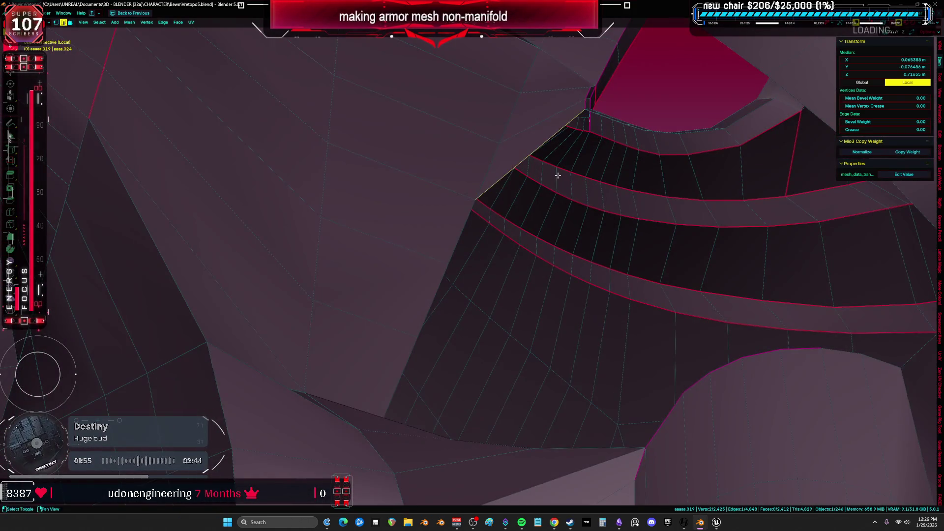
pyautogui.press('a')
pyautogui.scroll(-5, 563, 166)
pyautogui.scroll(2, 562, 133)
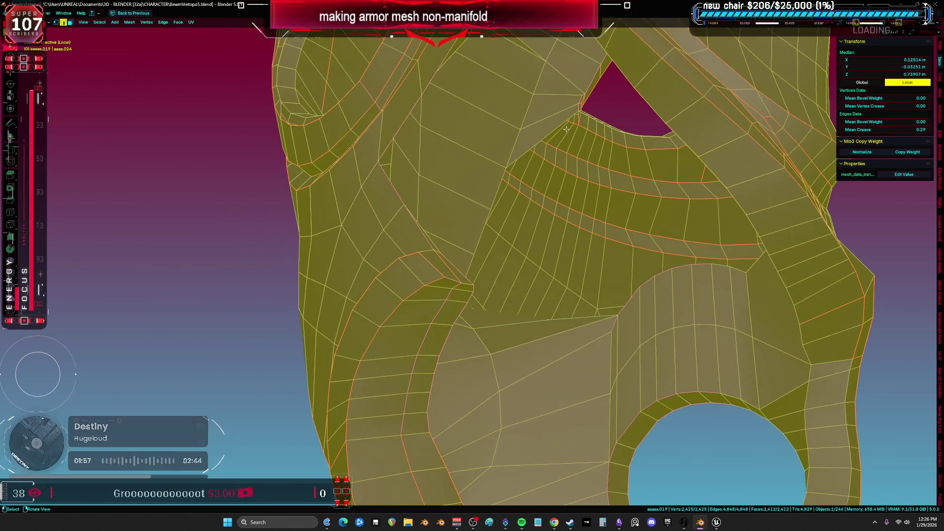
pyautogui.hotkey('ctrl', 'shift', 'alt', 'm')
pyautogui.moveTo(562, 133)
pyautogui.mouseDown(button='middle')
pyautogui.moveTo(556, 184)
pyautogui.moveTo(523, 238)
pyautogui.moveTo(553, 261)
pyautogui.mouseUp(button='middle')
# Step: Set solid shading with see-through display and view the armor from the side
pyautogui.hotkey('alt', 'z')
pyautogui.press('z')
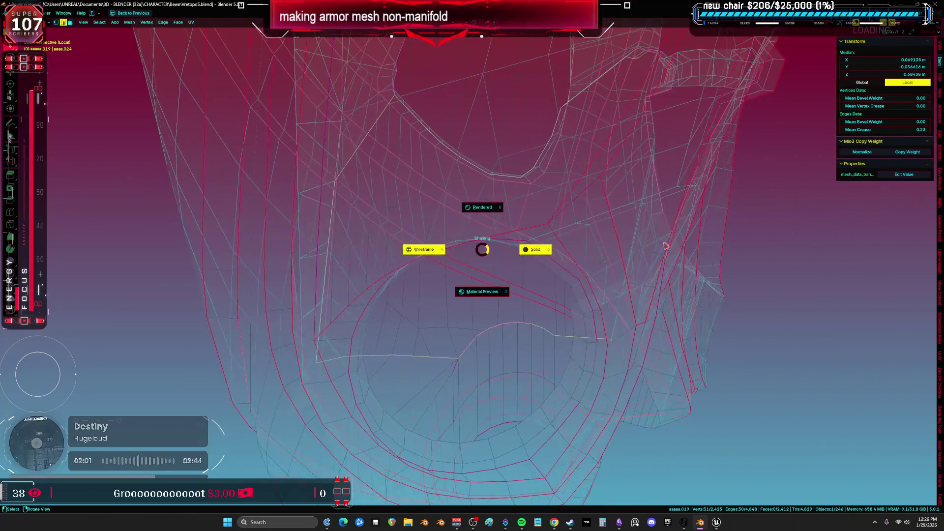
pyautogui.click(583, 249)
pyautogui.scroll(-5, 688, 228)
pyautogui.moveTo(472, 422)
pyautogui.mouseDown(button='middle')
pyautogui.moveTo(494, 363)
pyautogui.moveTo(420, 343)
pyautogui.mouseUp(button='middle')
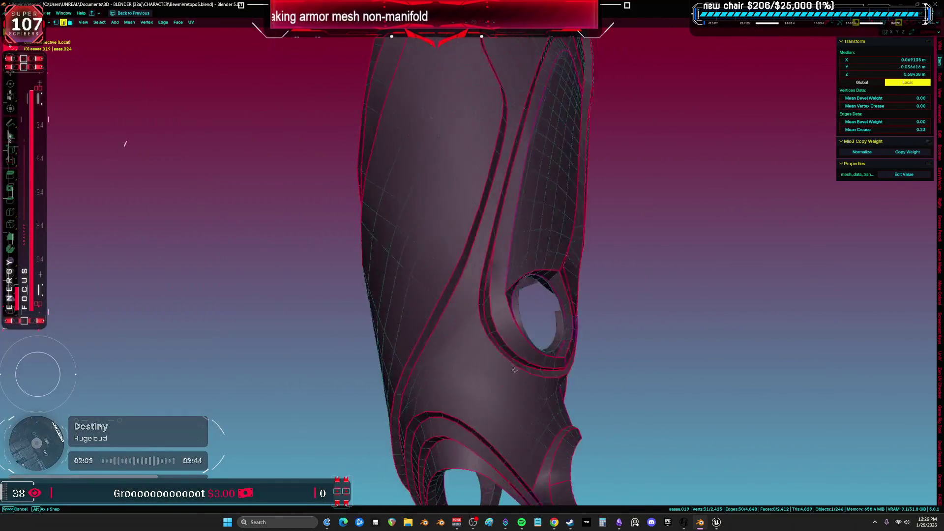
pyautogui.hotkey('alt', 'z')
pyautogui.scroll(-5, 557, 351)
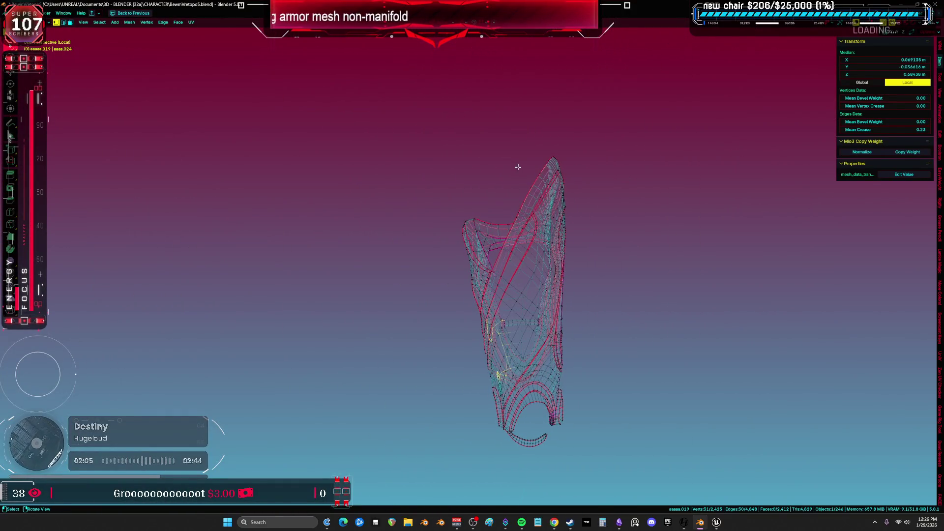
# Step: Hide the outer part of the armor and select all remaining visible geometry
pyautogui.moveTo(542, 438)
pyautogui.mouseDown()
pyautogui.moveTo(582, 99)
pyautogui.moveTo(516, 422)
pyautogui.mouseUp()
pyautogui.press('h')
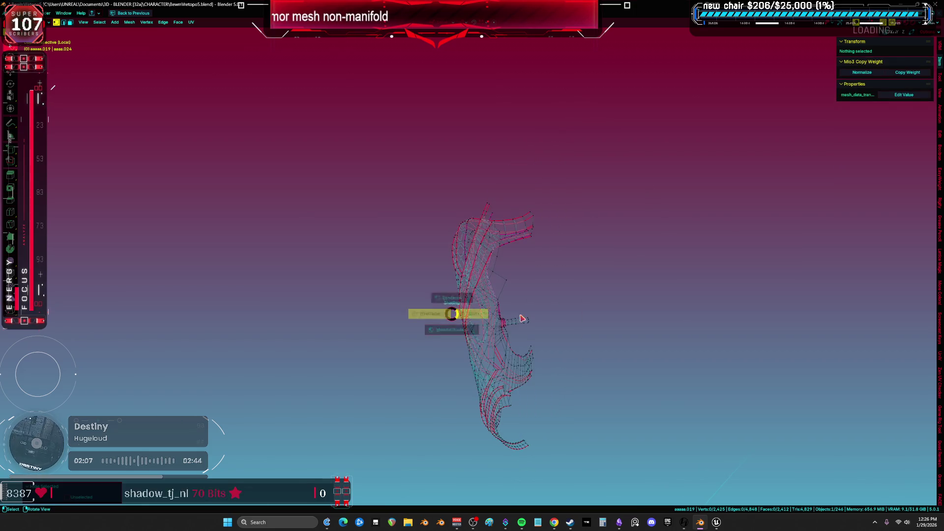
pyautogui.scroll(5, 516, 305)
pyautogui.hotkey('alt', 'z')
pyautogui.moveTo(516, 305)
pyautogui.mouseDown(button='middle')
pyautogui.moveTo(472, 295)
pyautogui.moveTo(449, 276)
pyautogui.moveTo(424, 301)
pyautogui.moveTo(465, 313)
pyautogui.moveTo(471, 353)
pyautogui.mouseUp(button='middle')
pyautogui.scroll(5, 449, 276)
pyautogui.press('a')
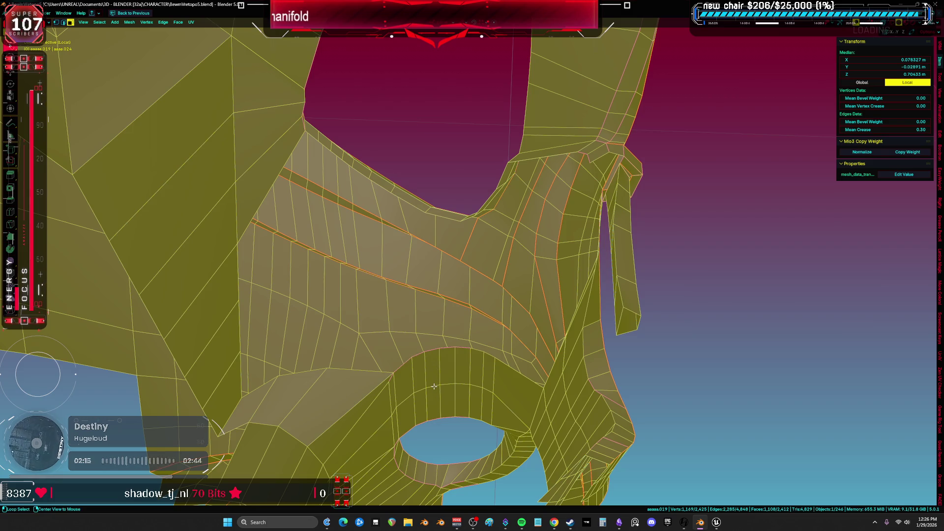
# Step: Select the arch opening's edges in edge mode and Grid Fill it
pyautogui.keyDown('alt'); pyautogui.click(431, 380); pyautogui.keyUp('alt')
pyautogui.moveTo(406, 239); pyautogui.dragTo(409, 188, button='middle')
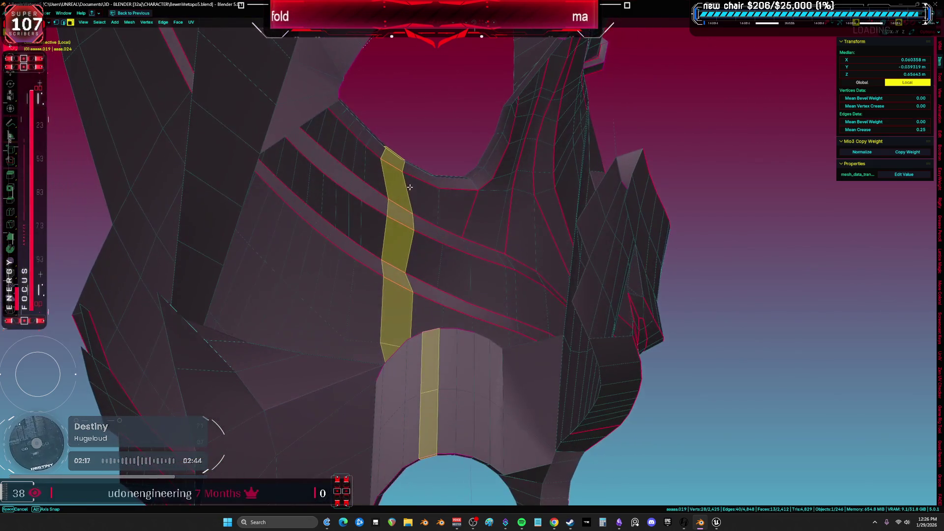
pyautogui.press('2')
pyautogui.click(431, 334)
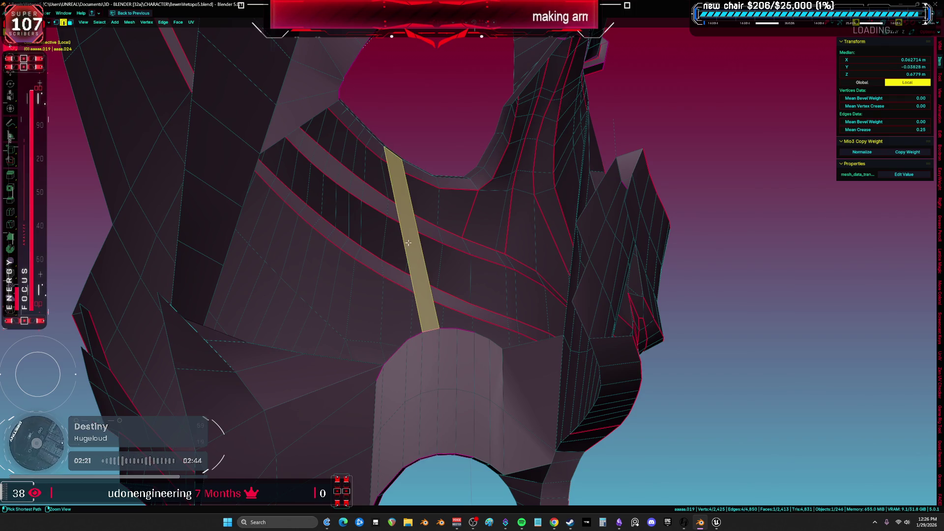
pyautogui.rightClick(401, 245)
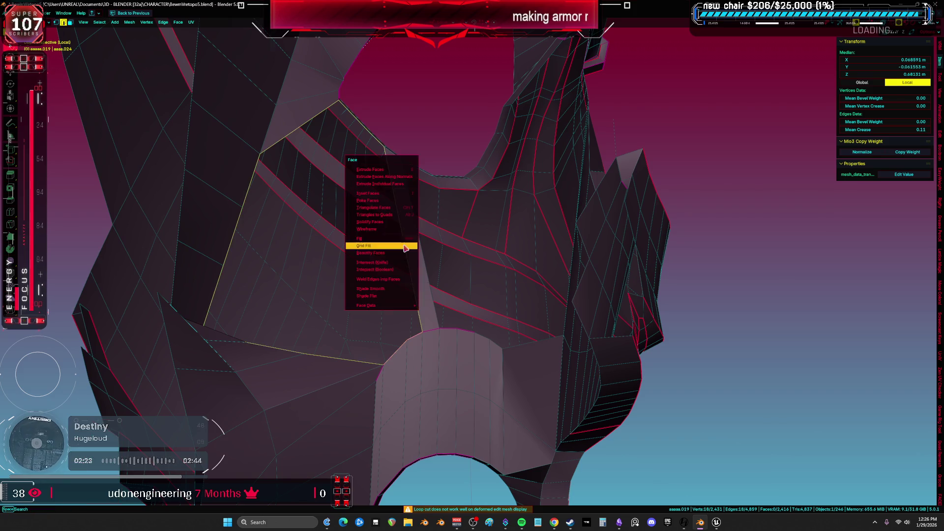
pyautogui.click(404, 246)
# Step: Flatten a stray face, delete the two sliver faces, and select the linked armor piece
pyautogui.keyDown('alt'); pyautogui.click(432, 299); pyautogui.keyUp('alt')
pyautogui.moveTo(432, 300)
pyautogui.mouseDown(button='middle')
pyautogui.moveTo(464, 302)
pyautogui.moveTo(464, 280)
pyautogui.moveTo(491, 291)
pyautogui.moveTo(580, 266)
pyautogui.moveTo(563, 242)
pyautogui.mouseUp(button='middle')
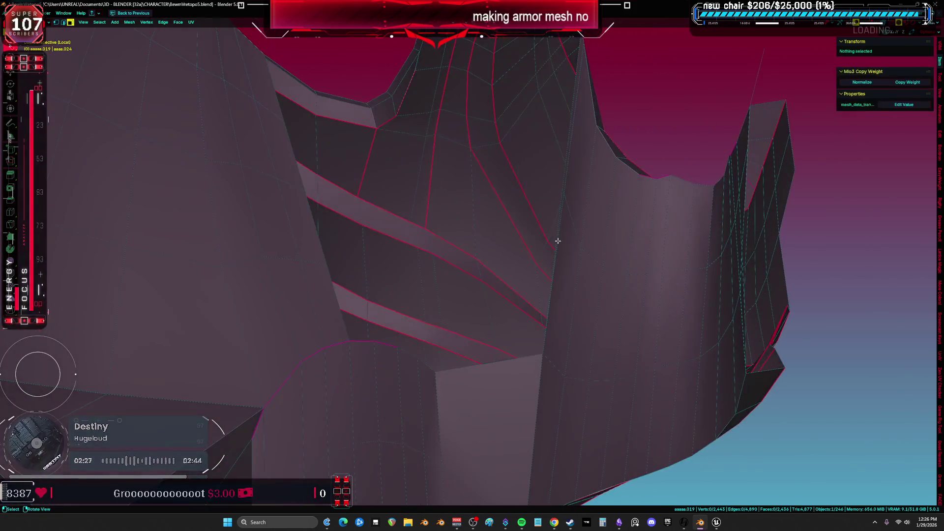
pyautogui.press('3')
pyautogui.click(562, 225)
pyautogui.keyDown('shift'); pyautogui.moveTo(561, 210); pyautogui.dragTo(577, 127, button='middle'); pyautogui.keyUp('shift')
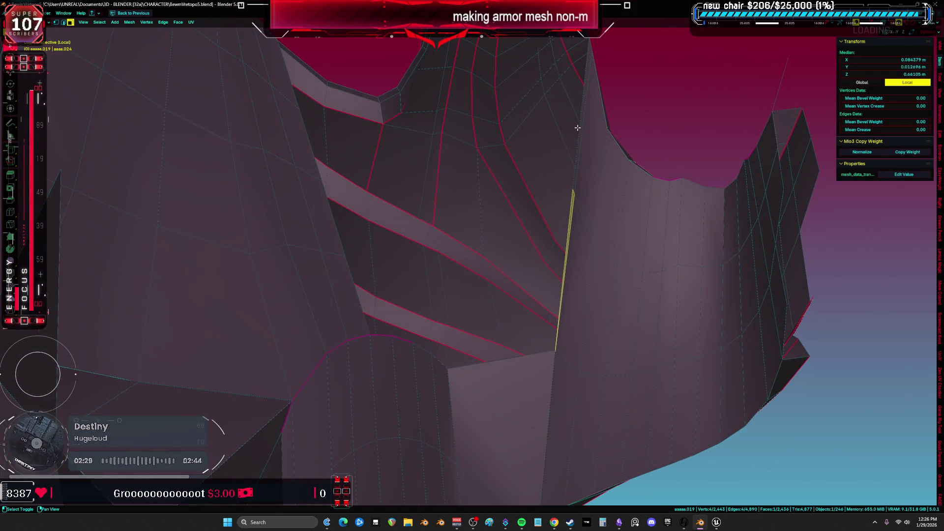
pyautogui.click(586, 155)
pyautogui.press('l')
pyautogui.moveTo(566, 246)
pyautogui.mouseDown(button='middle')
pyautogui.moveTo(511, 382)
pyautogui.moveTo(459, 354)
pyautogui.moveTo(416, 243)
pyautogui.moveTo(364, 290)
pyautogui.mouseUp(button='middle')
pyautogui.moveTo(443, 415); pyautogui.dragTo(485, 375, button='middle')
# Step: Extrude a vertex into the open corner and fill the corner gaps with new faces
pyautogui.click(485, 376)
pyautogui.press('e')
pyautogui.click(522, 340)
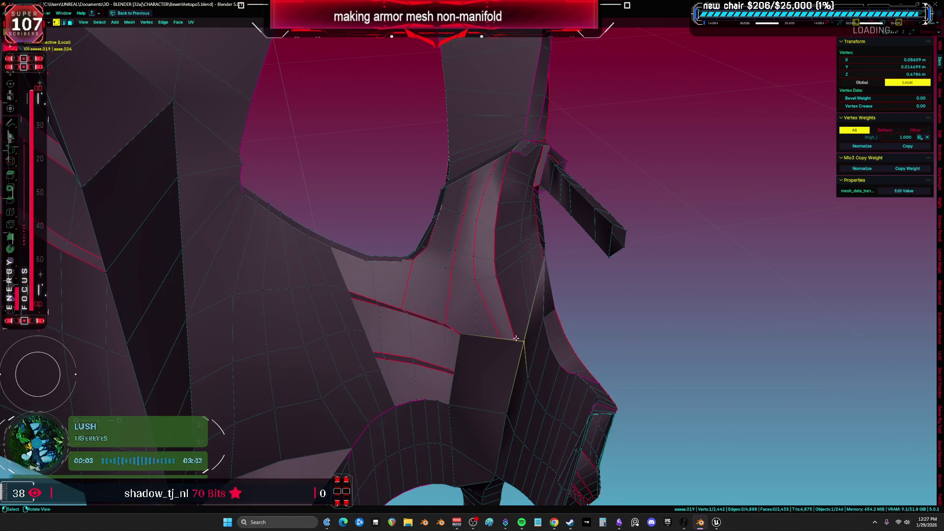
pyautogui.press('f')
pyautogui.moveTo(516, 289)
pyautogui.mouseDown(button='middle')
pyautogui.moveTo(510, 259)
pyautogui.moveTo(489, 249)
pyautogui.moveTo(478, 256)
pyautogui.moveTo(497, 238)
pyautogui.moveTo(457, 184)
pyautogui.moveTo(462, 204)
pyautogui.moveTo(473, 193)
pyautogui.mouseUp(button='middle')
pyautogui.moveTo(578, 214)
pyautogui.mouseDown(button='middle')
pyautogui.moveTo(552, 213)
pyautogui.moveTo(500, 249)
pyautogui.mouseUp(button='middle')
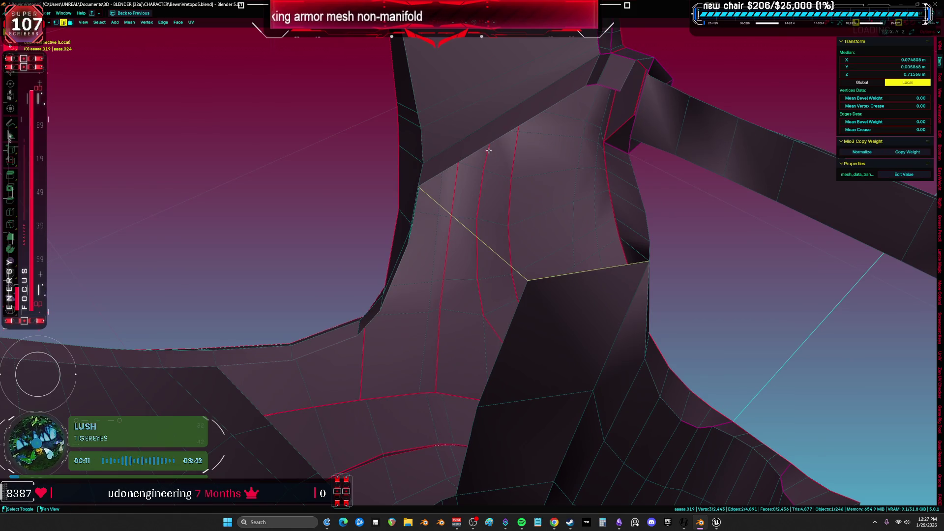
pyautogui.press('f')
# Step: Fill more faces across the strap gap and join the vertices with a new edge
pyautogui.moveTo(573, 158)
pyautogui.mouseDown(button='middle')
pyautogui.moveTo(544, 158)
pyautogui.moveTo(529, 218)
pyautogui.moveTo(548, 280)
pyautogui.moveTo(541, 270)
pyautogui.mouseUp(button='middle')
pyautogui.click(528, 218)
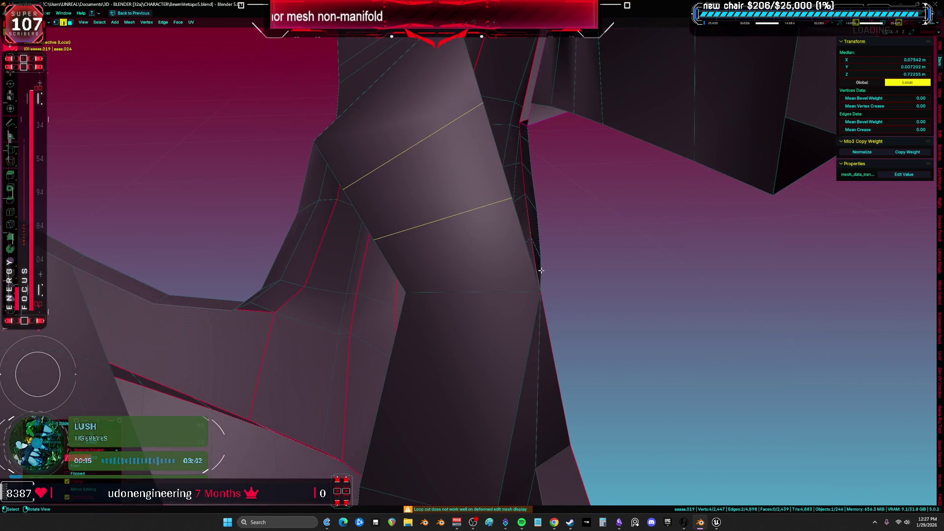
pyautogui.moveTo(530, 224)
pyautogui.mouseDown(button='middle')
pyautogui.moveTo(524, 162)
pyautogui.moveTo(533, 234)
pyautogui.moveTo(487, 161)
pyautogui.moveTo(557, 216)
pyautogui.moveTo(545, 209)
pyautogui.moveTo(566, 192)
pyautogui.moveTo(537, 207)
pyautogui.moveTo(564, 162)
pyautogui.mouseUp(button='middle')
pyautogui.press('f')
pyautogui.press('j')
pyautogui.press('j')
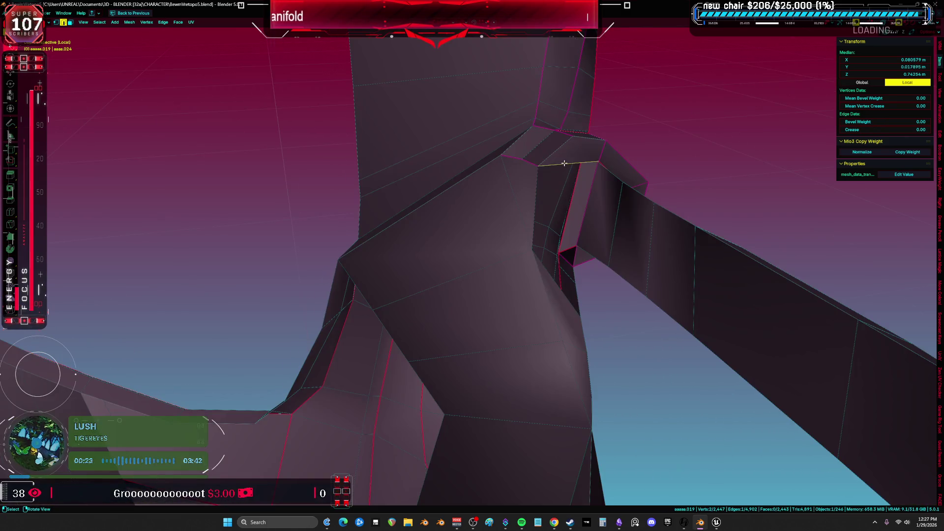
pyautogui.moveTo(567, 217)
pyautogui.mouseDown(button='middle')
pyautogui.moveTo(593, 196)
pyautogui.moveTo(539, 241)
pyautogui.moveTo(388, 257)
pyautogui.moveTo(417, 213)
pyautogui.mouseUp(button='middle')
# Step: Delete a stray face on the left, then try a loop cut on the strip and undo it
pyautogui.press('3')
pyautogui.click(405, 177)
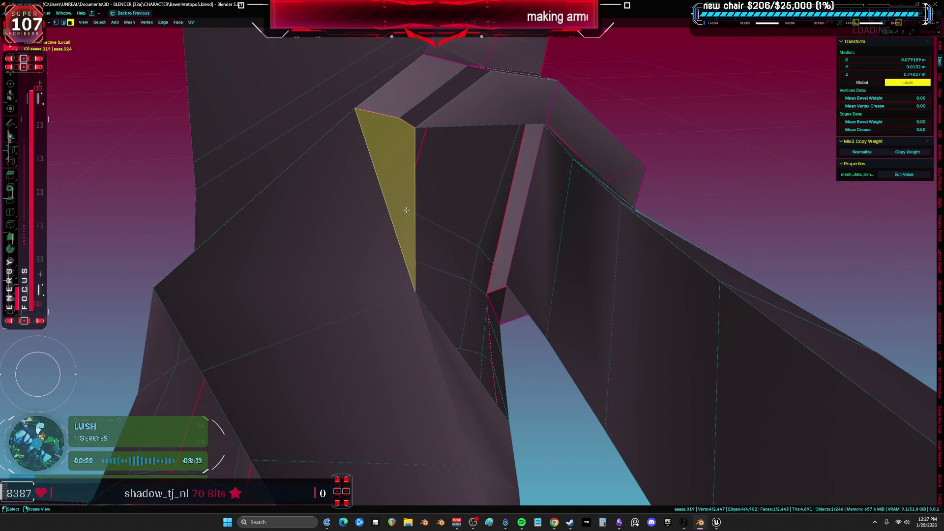
pyautogui.click(407, 215)
pyautogui.hotkey('ctrl', 'r')
pyautogui.click(381, 217)
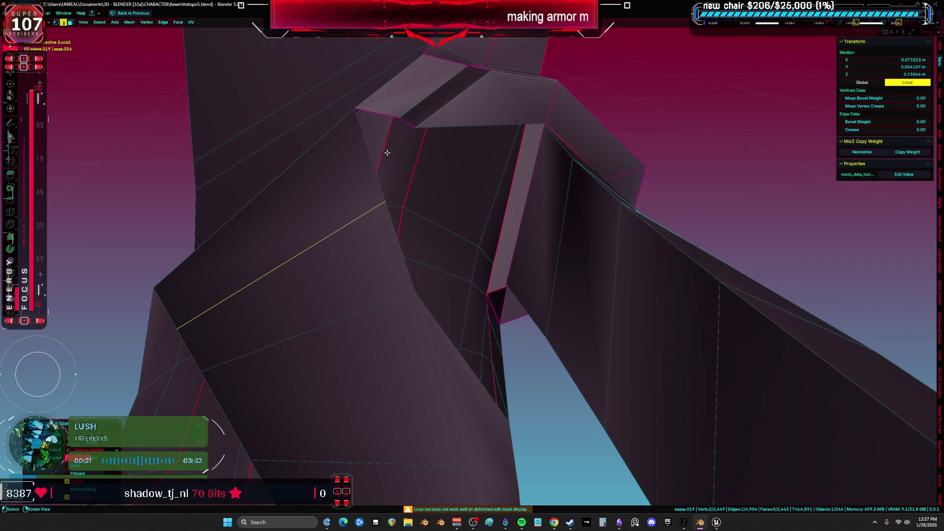
pyautogui.click(516, 166)
pyautogui.moveTo(526, 251)
pyautogui.mouseDown(button='middle')
pyautogui.moveTo(506, 257)
pyautogui.moveTo(451, 216)
pyautogui.mouseUp(button='middle')
pyautogui.hotkey('ctrl', 'z')
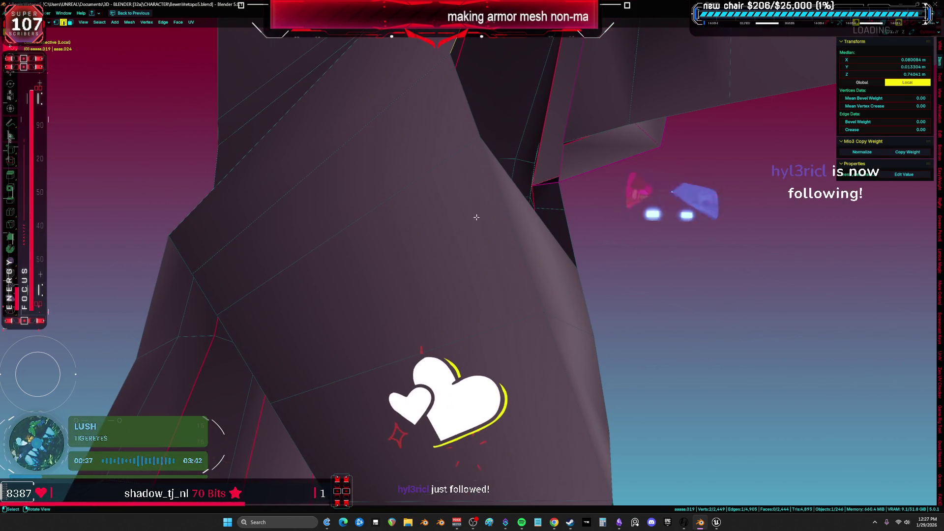
# Step: Add a new loop cut across the face and select the connected armor piece
pyautogui.hotkey('ctrl', 'r')
pyautogui.click(453, 218)
pyautogui.moveTo(454, 218)
pyautogui.mouseDown(button='middle')
pyautogui.moveTo(489, 239)
pyautogui.moveTo(517, 239)
pyautogui.moveTo(437, 276)
pyautogui.moveTo(413, 266)
pyautogui.moveTo(484, 238)
pyautogui.moveTo(624, 236)
pyautogui.mouseUp(button='middle')
pyautogui.click(413, 266)
pyautogui.press('l')
pyautogui.press('Tab')
pyautogui.press('Tab')
# Step: Slide a single vertex along its edge, undo, and adjust it back down
pyautogui.moveTo(566, 197); pyautogui.dragTo(536, 189, button='middle')
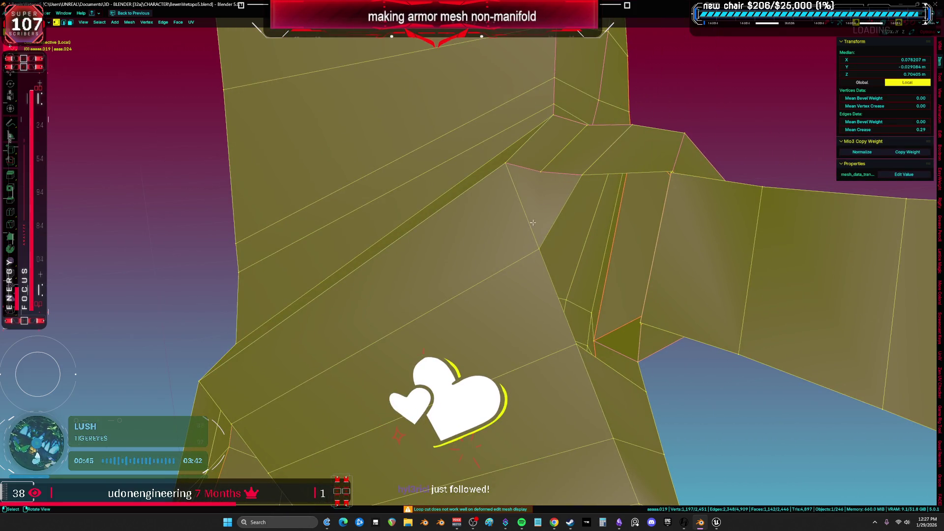
pyautogui.click(538, 247)
pyautogui.hotkey('shift', 'v')
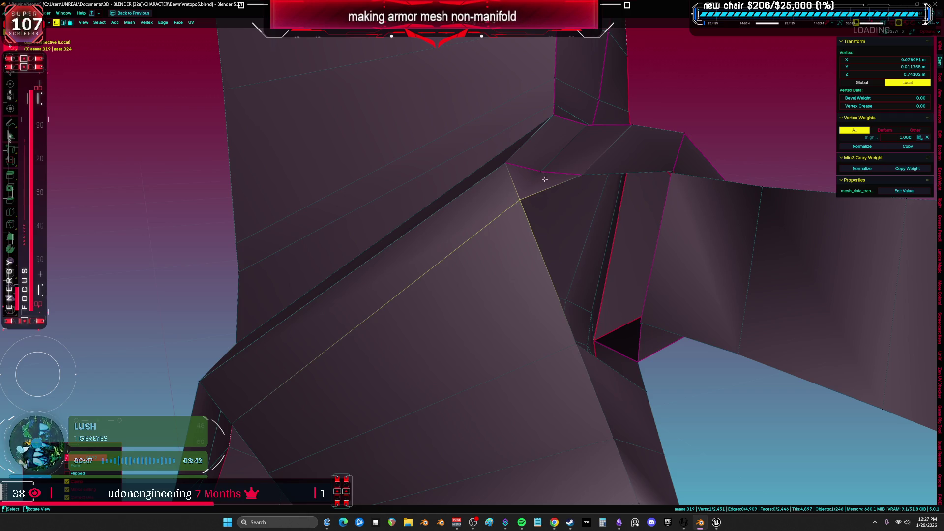
pyautogui.hotkey('ctrl', 'z')
pyautogui.keyDown('ctrl'); pyautogui.moveTo(544, 179); pyautogui.dragTo(556, 174, button='middle'); pyautogui.keyUp('ctrl')
pyautogui.click(544, 181)
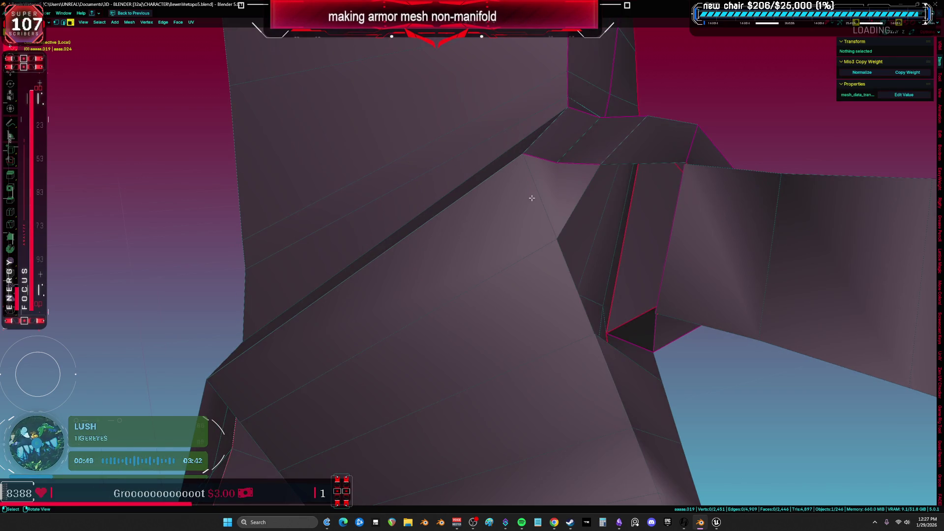
# Step: Select the whole connected armor piece from a face and turn on X-ray display
pyautogui.press('3')
pyautogui.click(534, 283)
pyautogui.moveTo(534, 283)
pyautogui.mouseDown(button='middle')
pyautogui.moveTo(510, 276)
pyautogui.moveTo(525, 192)
pyautogui.moveTo(561, 255)
pyautogui.moveTo(605, 302)
pyautogui.moveTo(568, 291)
pyautogui.moveTo(503, 295)
pyautogui.moveTo(521, 337)
pyautogui.moveTo(558, 310)
pyautogui.moveTo(439, 318)
pyautogui.mouseUp(button='middle')
pyautogui.hotkey('ctrl', 'l')
pyautogui.click(570, 293)
pyautogui.hotkey('ctrl', 'l')
pyautogui.hotkey('alt', 'z')
# Step: Inspect the joint in wireframe, then return to solid shading in edge mode
pyautogui.press('2')
pyautogui.click(520, 337)
pyautogui.hotkey('alt', 'z')
pyautogui.scroll(3, 311, 289)
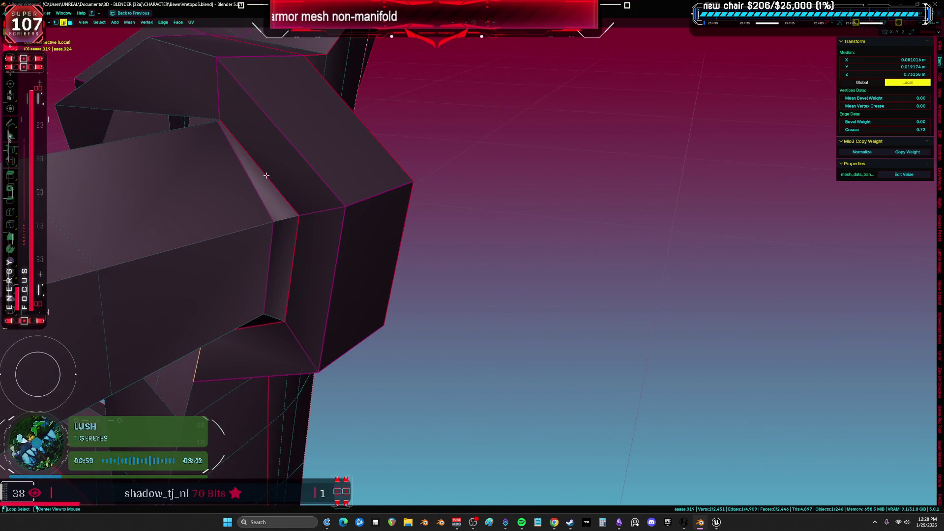
pyautogui.click(175, 177)
pyautogui.scroll(5, 337, 200)
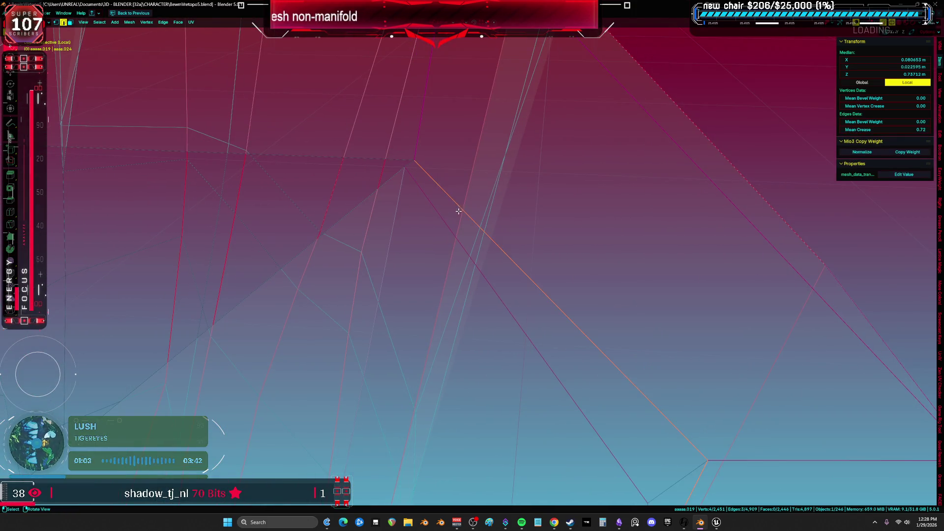
pyautogui.hotkey('shift', 'z')
pyautogui.scroll(-5, 419, 188)
pyautogui.press('2')
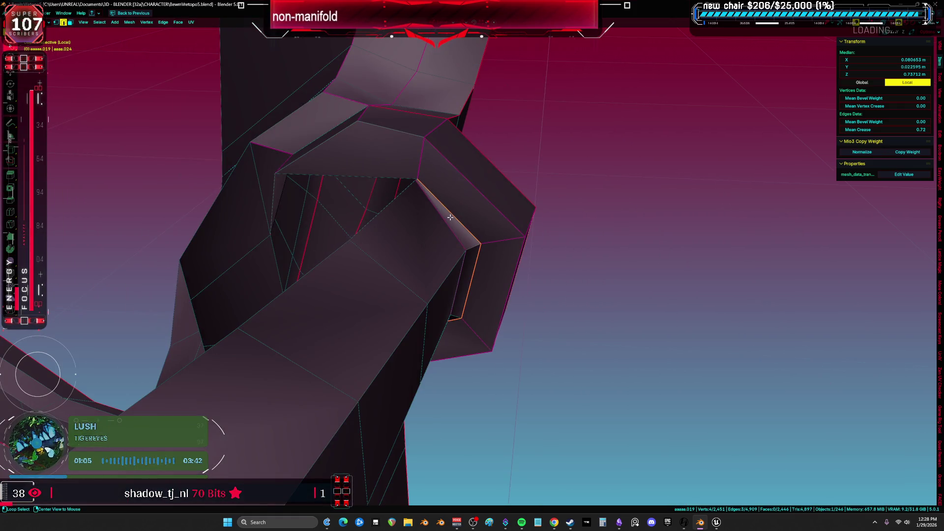
# Step: Fill the small gaps around the joint with new faces
pyautogui.moveTo(446, 222)
pyautogui.mouseDown(button='middle')
pyautogui.moveTo(504, 244)
pyautogui.moveTo(344, 211)
pyautogui.moveTo(355, 169)
pyautogui.moveTo(360, 222)
pyautogui.moveTo(359, 194)
pyautogui.moveTo(390, 196)
pyautogui.moveTo(362, 241)
pyautogui.mouseUp(button='middle')
pyautogui.hotkey('ctrl', 'l')
pyautogui.hotkey('ctrl', 'z')
pyautogui.hotkey('ctrl', 'z')
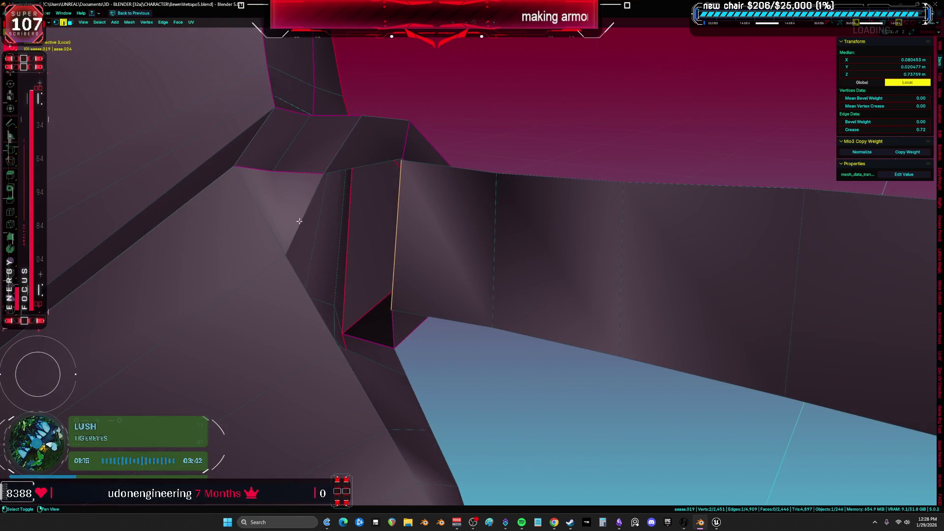
pyautogui.press('f')
pyautogui.moveTo(403, 200); pyautogui.dragTo(380, 236, button='middle')
pyautogui.moveTo(373, 183); pyautogui.dragTo(392, 190, button='middle')
pyautogui.hotkey('alt', 'a')
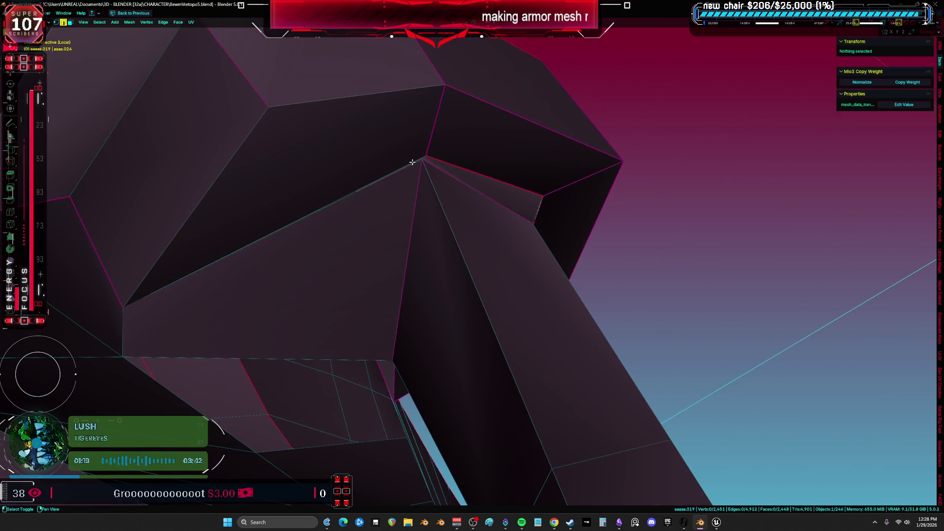
pyautogui.scroll(3, 411, 160)
pyautogui.moveTo(424, 158)
pyautogui.mouseDown(button='middle')
pyautogui.moveTo(420, 132)
pyautogui.moveTo(419, 232)
pyautogui.moveTo(419, 207)
pyautogui.moveTo(346, 176)
pyautogui.mouseUp(button='middle')
pyautogui.press('f')
# Step: Select vertices near the opening and the linked armor piece
pyautogui.moveTo(332, 221)
pyautogui.mouseDown(button='middle')
pyautogui.moveTo(282, 223)
pyautogui.moveTo(358, 264)
pyautogui.moveTo(329, 197)
pyautogui.moveTo(388, 204)
pyautogui.mouseUp(button='middle')
pyautogui.keyDown('shift'); pyautogui.click(350, 202); pyautogui.keyUp('shift')
pyautogui.click(303, 201)
pyautogui.moveTo(303, 201)
pyautogui.keyDown('shift'); pyautogui.mouseDown(button='middle')
pyautogui.moveTo(472, 224)
pyautogui.moveTo(390, 341)
pyautogui.moveTo(468, 331)
pyautogui.moveTo(437, 267)
pyautogui.moveTo(440, 284)
pyautogui.moveTo(450, 276)
pyautogui.moveTo(411, 223)
pyautogui.moveTo(462, 217)
pyautogui.moveTo(430, 255)
pyautogui.moveTo(398, 268)
pyautogui.moveTo(453, 172)
pyautogui.mouseUp(button='middle'); pyautogui.keyUp('shift')
pyautogui.hotkey('ctrl', 'l')
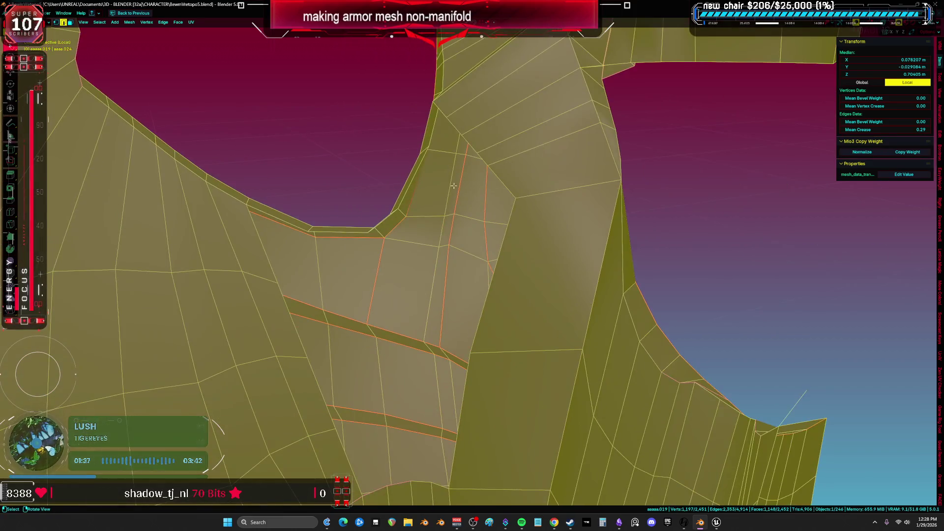
# Step: Grid Fill the hole's boundary loop with a 25-face patch and deselect it
pyautogui.keyDown('alt'); pyautogui.click(482, 309); pyautogui.keyUp('alt')
pyautogui.hotkey('ctrl', 'f')
pyautogui.click(460, 298)
pyautogui.moveTo(460, 298)
pyautogui.mouseDown(button='middle')
pyautogui.moveTo(579, 254)
pyautogui.moveTo(556, 241)
pyautogui.moveTo(583, 238)
pyautogui.moveTo(521, 255)
pyautogui.mouseUp(button='middle')
pyautogui.hotkey('alt', 'a')
# Step: Select all non-manifold geometry on the armor and frame it using X-ray view
pyautogui.moveTo(529, 345)
pyautogui.mouseDown(button='middle')
pyautogui.moveTo(485, 264)
pyautogui.moveTo(544, 268)
pyautogui.moveTo(579, 312)
pyautogui.mouseUp(button='middle')
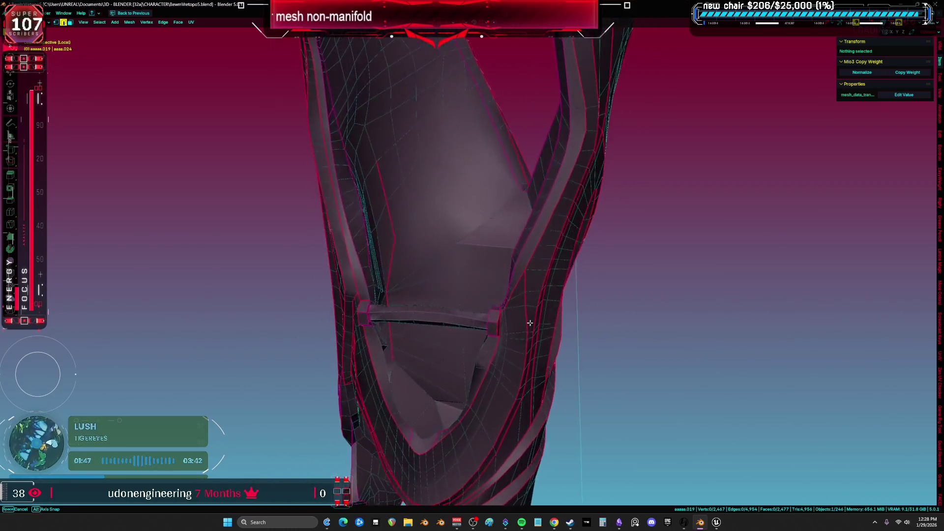
pyautogui.moveTo(497, 245)
pyautogui.mouseDown(button='middle')
pyautogui.moveTo(504, 280)
pyautogui.moveTo(681, 307)
pyautogui.moveTo(508, 341)
pyautogui.mouseUp(button='middle')
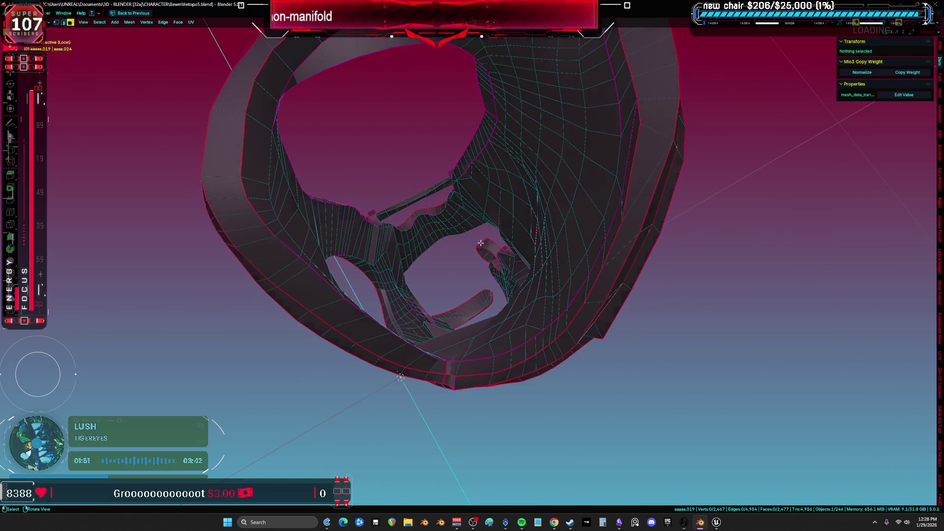
pyautogui.moveTo(472, 305)
pyautogui.mouseDown(button='middle')
pyautogui.moveTo(487, 395)
pyautogui.moveTo(548, 238)
pyautogui.moveTo(592, 216)
pyautogui.moveTo(568, 293)
pyautogui.mouseUp(button='middle')
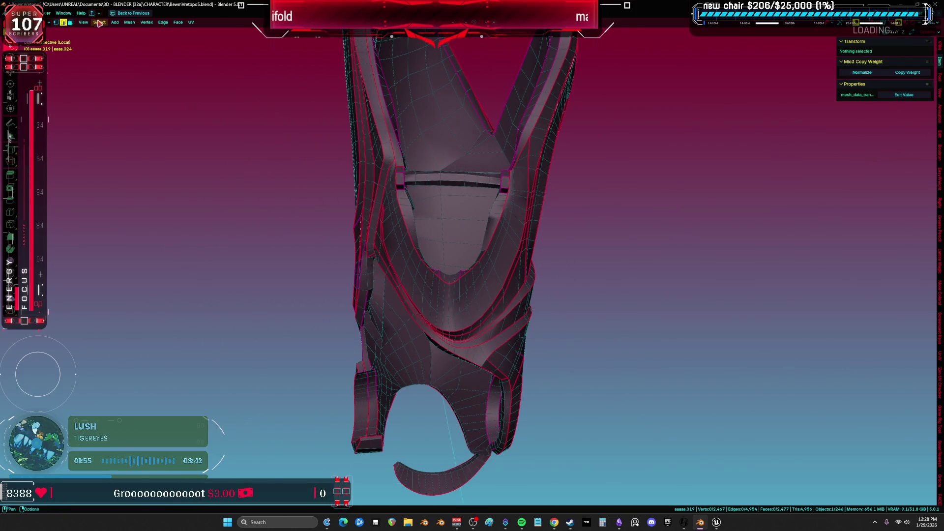
pyautogui.click(98, 22)
pyautogui.click(197, 120)
pyautogui.hotkey('shift', 'z')
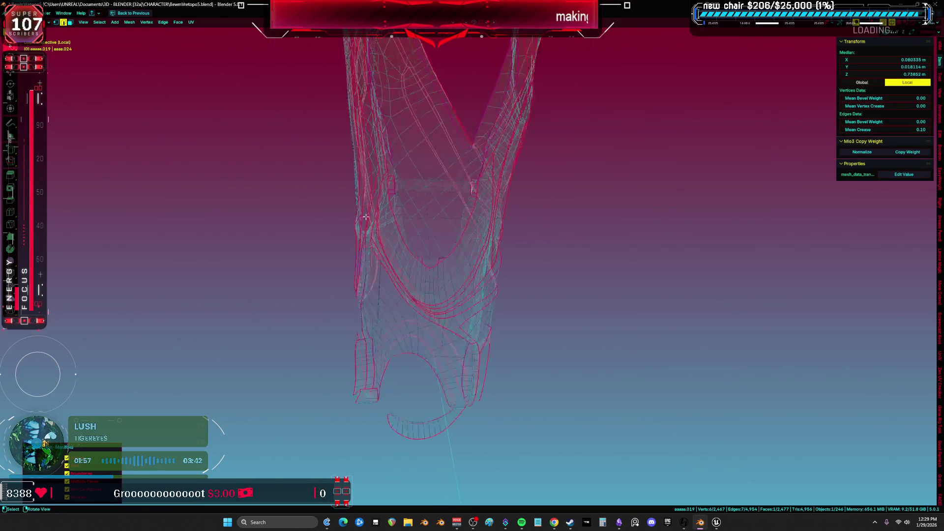
pyautogui.press('KP_Decimal')
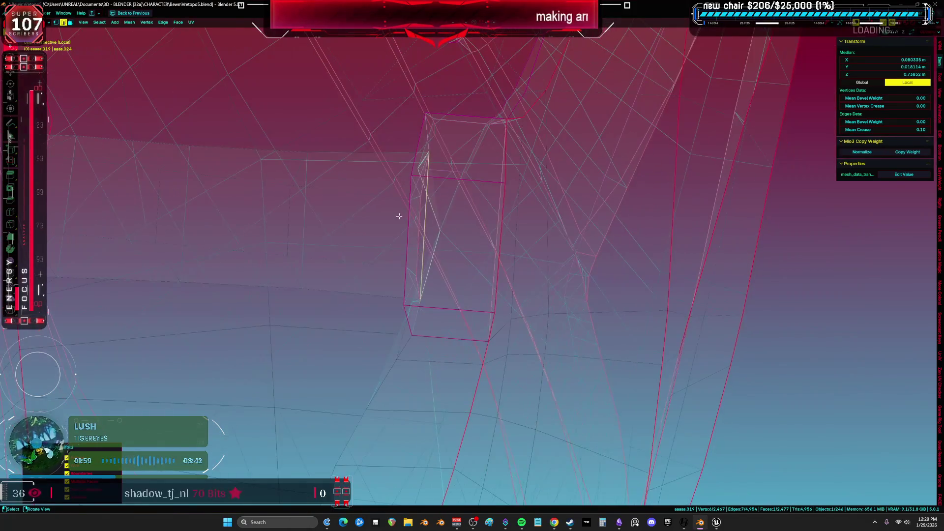
pyautogui.hotkey('shift', 'z')
pyautogui.moveTo(192, 195)
pyautogui.mouseDown(button='middle')
pyautogui.moveTo(477, 202)
pyautogui.moveTo(506, 222)
pyautogui.moveTo(592, 219)
pyautogui.mouseUp(button='middle')
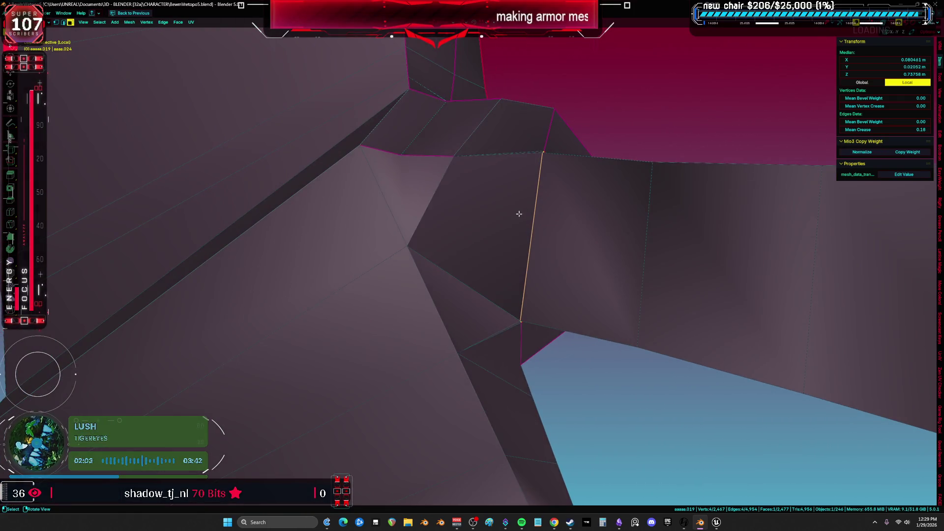
# Step: Check the tall open edge in see-through view, then return to solid shading
pyautogui.click(536, 213)
pyautogui.hotkey('alt', 'z')
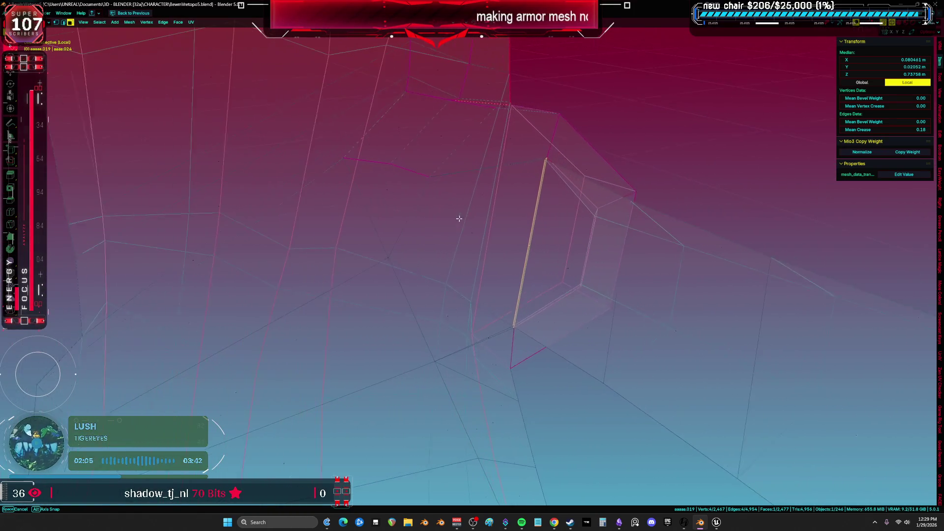
pyautogui.hotkey('alt', 'a')
pyautogui.press('z')
pyautogui.click(385, 202)
# Step: Select the six stray faces around the opening and delete them
pyautogui.click(385, 202)
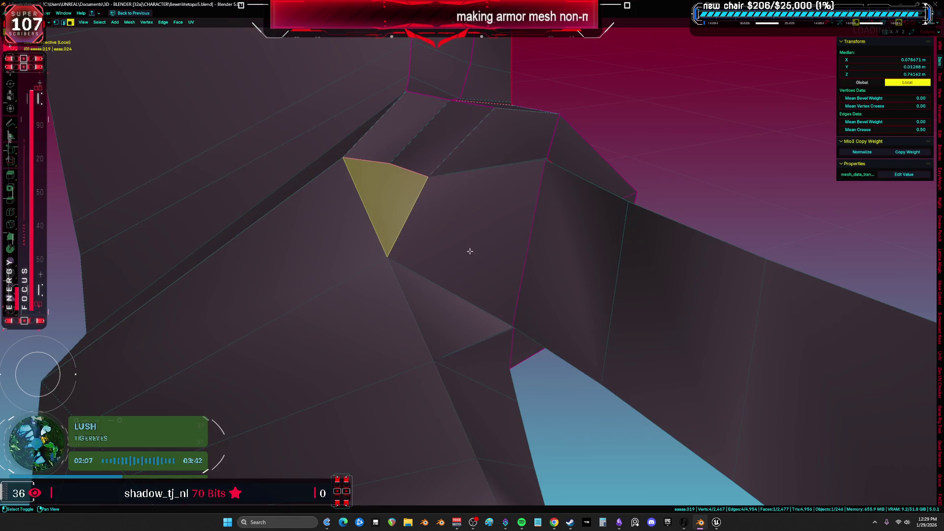
pyautogui.keyDown('shift'); pyautogui.click(467, 251); pyautogui.keyUp('shift')
pyautogui.keyDown('shift'); pyautogui.click(463, 302); pyautogui.keyUp('shift')
pyautogui.keyDown('shift'); pyautogui.click(512, 137); pyautogui.keyUp('shift')
pyautogui.keyDown('shift'); pyautogui.click(438, 143); pyautogui.keyUp('shift')
pyautogui.keyDown('shift'); pyautogui.click(374, 138); pyautogui.keyUp('shift')
pyautogui.press('x')
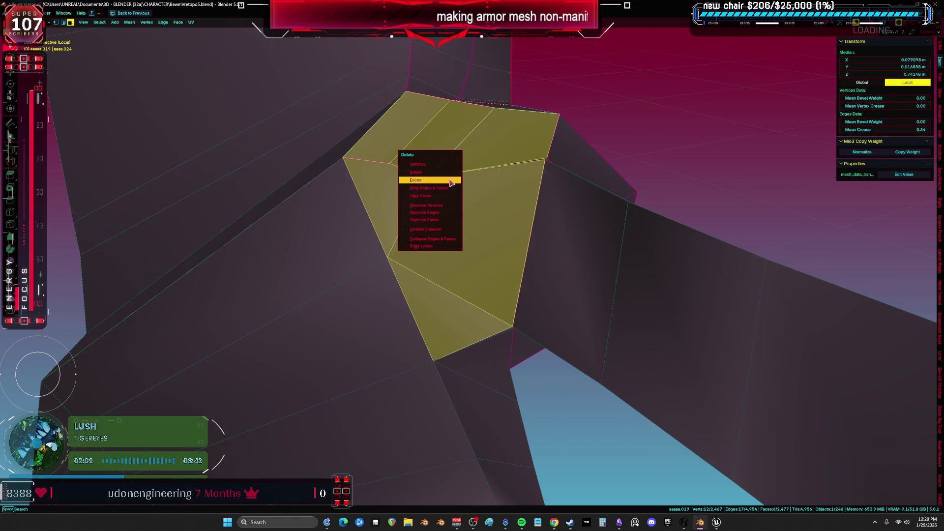
pyautogui.click(450, 178)
# Step: Delete the stray vertex left in the opening
pyautogui.moveTo(490, 198)
pyautogui.mouseDown(button='middle')
pyautogui.moveTo(521, 194)
pyautogui.moveTo(520, 184)
pyautogui.mouseUp(button='middle')
pyautogui.click(541, 181)
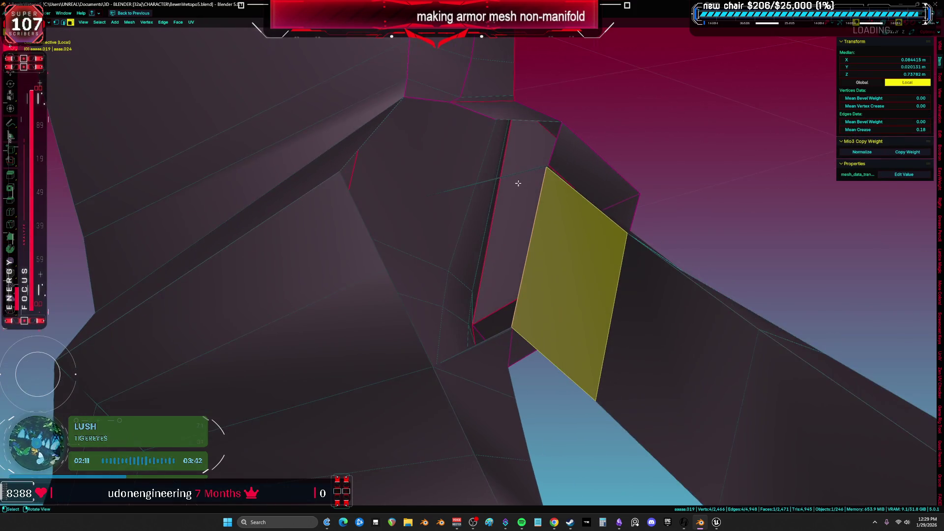
pyautogui.press('1')
pyautogui.click(423, 197)
pyautogui.press('x')
pyautogui.click(484, 154)
# Step: Inspect the repaired area in wireframe shading, then return to solid and clear the selection
pyautogui.press('a')
pyautogui.moveTo(485, 154)
pyautogui.mouseDown(button='middle')
pyautogui.moveTo(557, 165)
pyautogui.moveTo(534, 169)
pyautogui.moveTo(496, 152)
pyautogui.moveTo(468, 133)
pyautogui.moveTo(460, 105)
pyautogui.moveTo(482, 131)
pyautogui.mouseUp(button='middle')
pyautogui.press('z')
pyautogui.click(411, 131)
pyautogui.moveTo(411, 130); pyautogui.dragTo(500, 138, button='middle')
pyautogui.press('z')
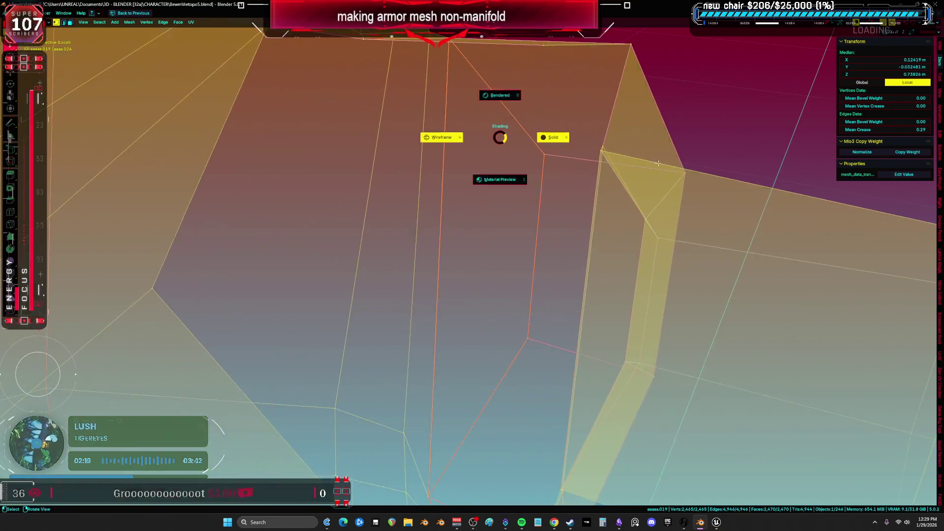
pyautogui.click(642, 165)
pyautogui.moveTo(615, 175)
pyautogui.mouseDown(button='middle')
pyautogui.moveTo(651, 200)
pyautogui.moveTo(610, 180)
pyautogui.mouseUp(button='middle')
pyautogui.click(578, 148)
pyautogui.moveTo(579, 148)
pyautogui.mouseDown(button='middle')
pyautogui.moveTo(554, 146)
pyautogui.moveTo(531, 200)
pyautogui.moveTo(499, 177)
pyautogui.moveTo(466, 193)
pyautogui.mouseUp(button='middle')
pyautogui.click(541, 200)
pyautogui.click(544, 190)
# Step: Merge two pairs of loose vertices together at center
pyautogui.hotkey('alt', 'z')
pyautogui.keyDown('shift'); pyautogui.click(462, 186); pyautogui.keyUp('shift')
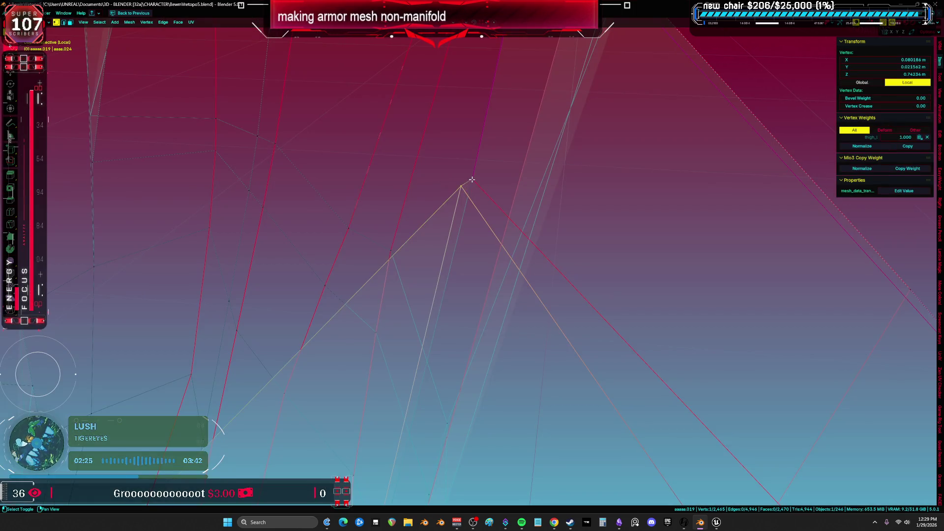
pyautogui.keyDown('shift'); pyautogui.click(471, 179); pyautogui.keyUp('shift')
pyautogui.press('m')
pyautogui.click(453, 162)
pyautogui.moveTo(453, 163)
pyautogui.mouseDown(button='middle')
pyautogui.moveTo(466, 168)
pyautogui.moveTo(512, 249)
pyautogui.moveTo(504, 190)
pyautogui.moveTo(501, 352)
pyautogui.moveTo(536, 345)
pyautogui.moveTo(529, 245)
pyautogui.moveTo(489, 290)
pyautogui.moveTo(436, 160)
pyautogui.mouseUp(button='middle')
pyautogui.keyDown('shift'); pyautogui.click(484, 368); pyautogui.keyUp('shift')
pyautogui.press('m')
pyautogui.click(479, 365)
pyautogui.hotkey('alt', 'z')
# Step: Check the edge loop and seam edges around the opening, then deselect everything
pyautogui.keyDown('alt'); pyautogui.click(527, 211); pyautogui.keyUp('alt')
pyautogui.click(489, 287)
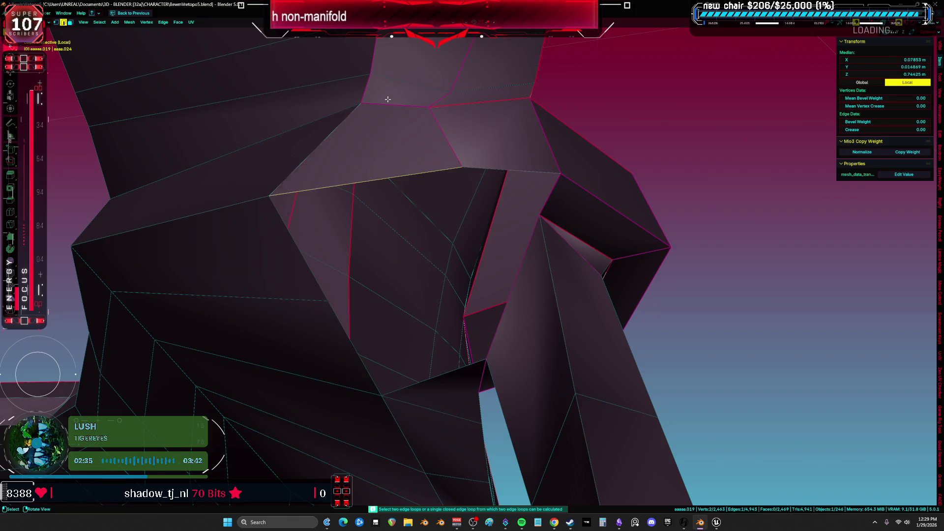
pyautogui.press('a')
pyautogui.moveTo(388, 100); pyautogui.dragTo(336, 258, button='middle')
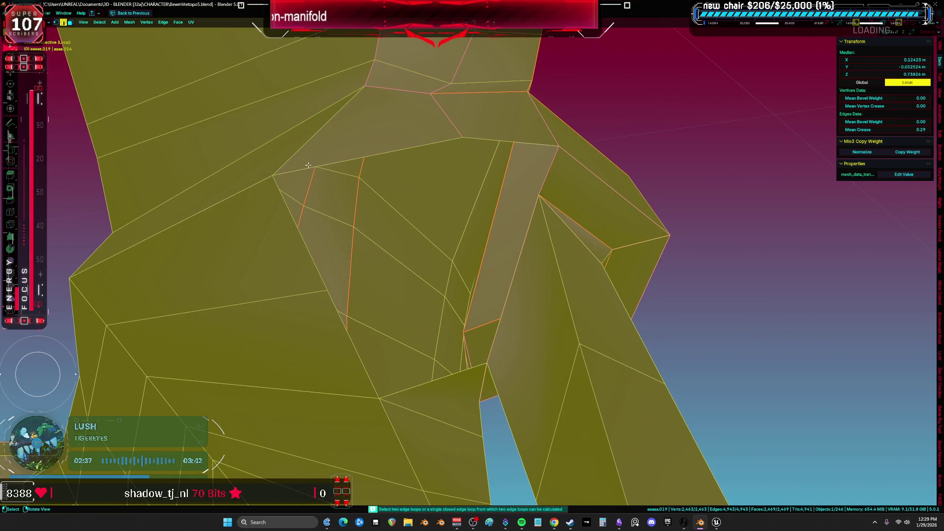
pyautogui.click(444, 386)
pyautogui.click(434, 354)
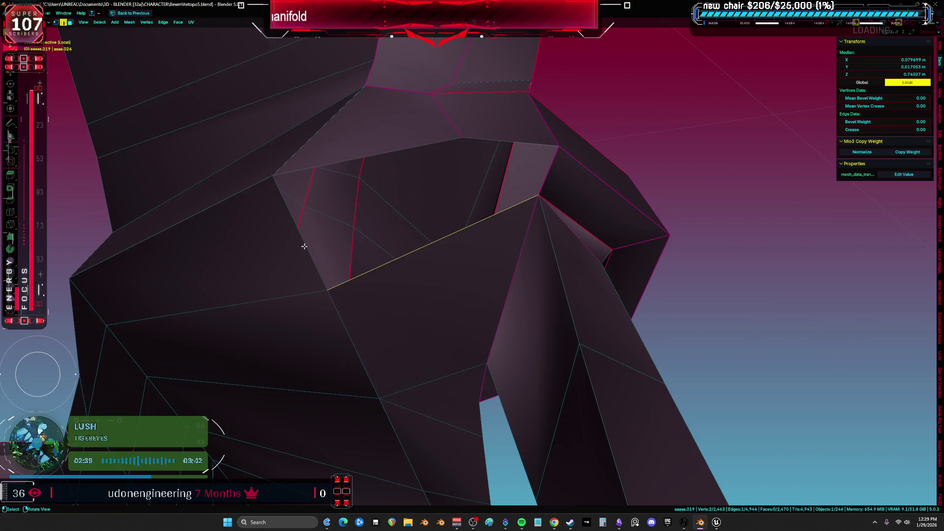
pyautogui.click(517, 173)
pyautogui.moveTo(531, 157)
pyautogui.mouseDown(button='middle')
pyautogui.moveTo(562, 164)
pyautogui.moveTo(539, 196)
pyautogui.moveTo(537, 220)
pyautogui.mouseUp(button='middle')
pyautogui.press('a')
pyautogui.hotkey('alt', 'a')
# Step: Select all non-manifold geometry on the armor mesh to confirm none remains
pyautogui.click(99, 22)
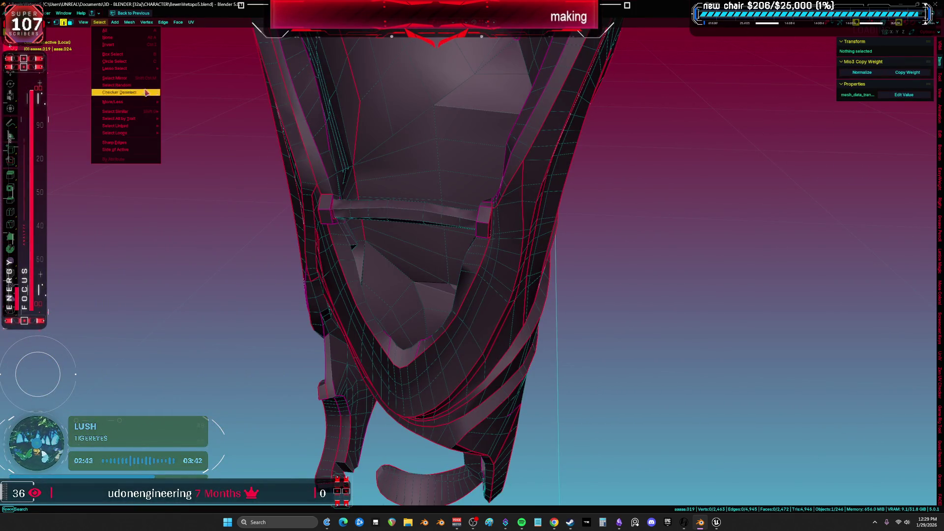
pyautogui.moveTo(137, 118)
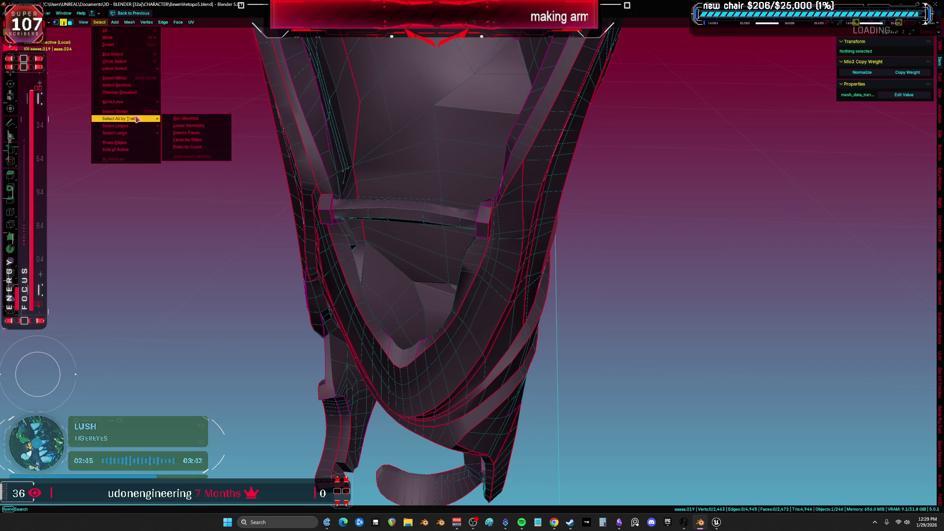
pyautogui.click(197, 120)
pyautogui.scroll(-5, 600, 217)
pyautogui.moveTo(600, 217); pyautogui.dragTo(579, 191, button='middle')
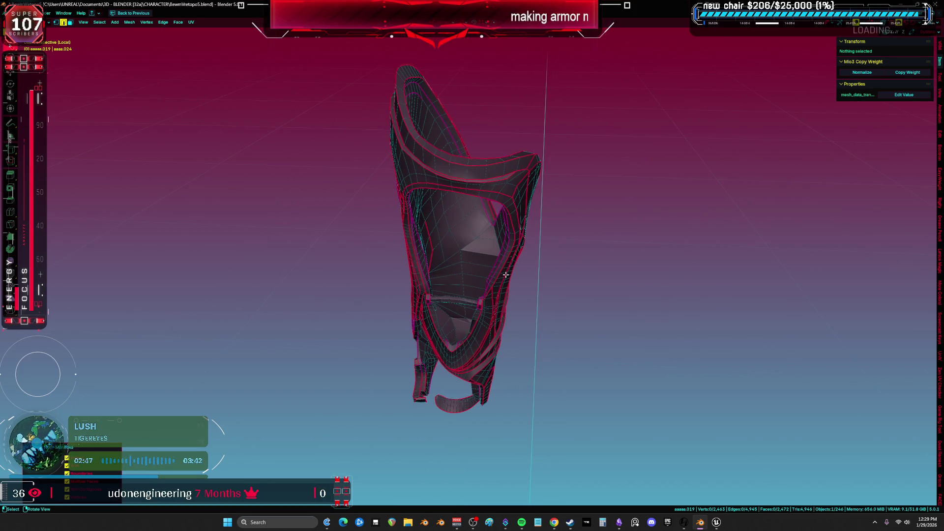
# Step: Exit local view and return to Object Mode, framing the whole character without overlays
pyautogui.press('KP_Divide')
pyautogui.hotkey('ctrl', 'Tab')
pyautogui.click(329, 290)
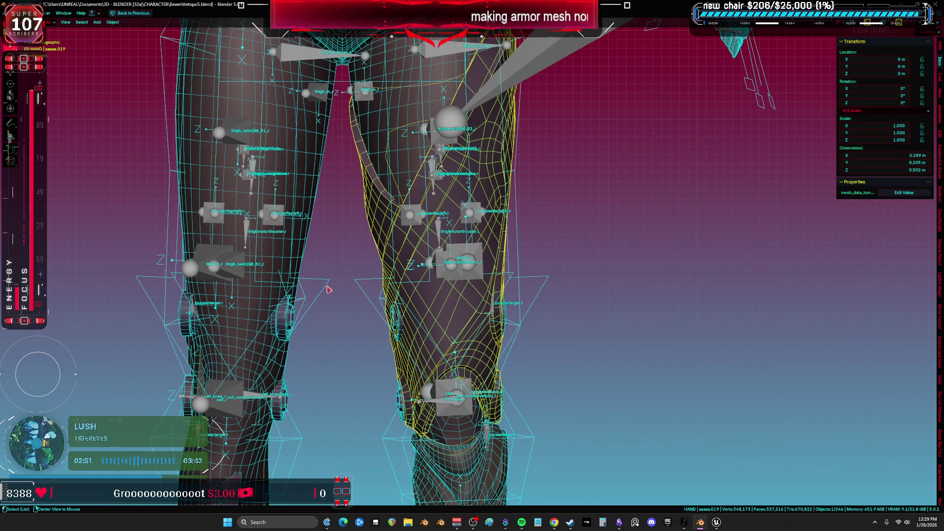
pyautogui.press('KP_Divide')
pyautogui.press('KP_Divide')
pyautogui.press('Home')
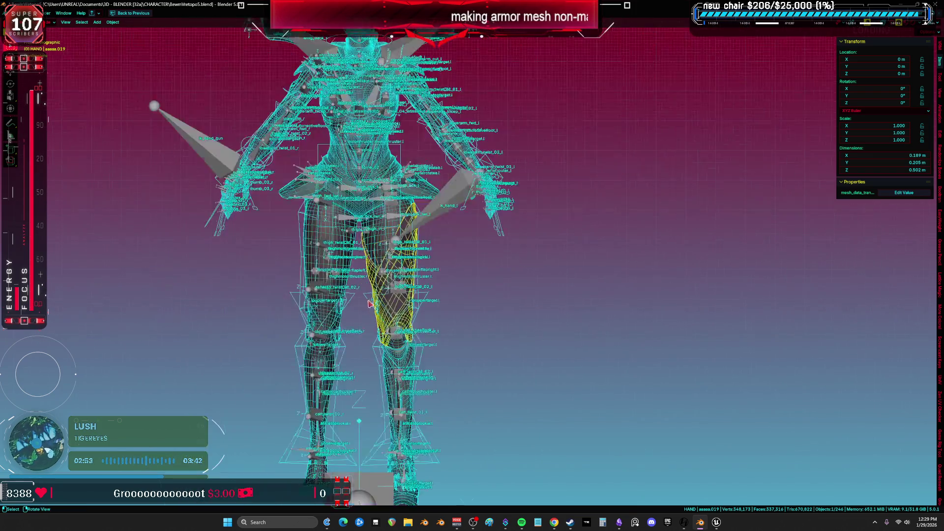
pyautogui.hotkey('shift', 'alt', 'z')
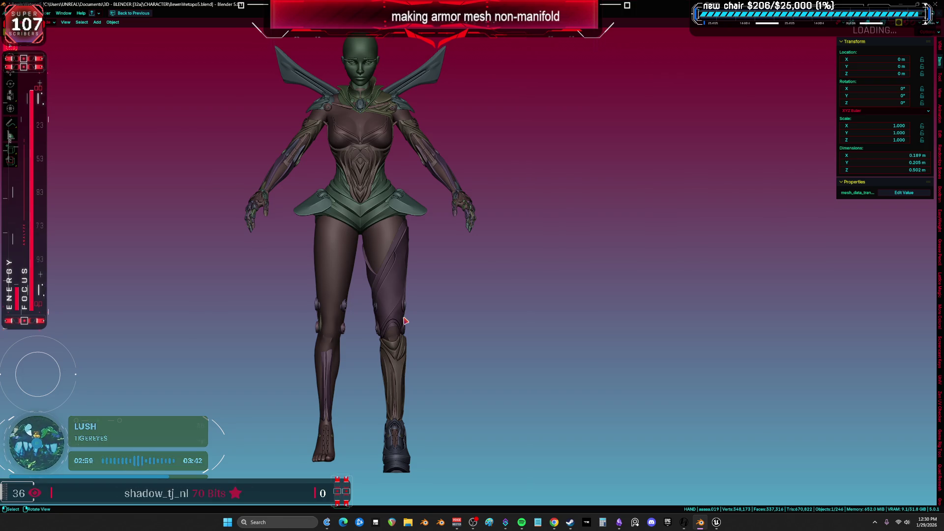
# Step: Select the shin armor and restore the layout with the UV and modifier panels
pyautogui.scroll(4, 404, 321)
pyautogui.keyDown('shift'); pyautogui.moveTo(421, 343); pyautogui.dragTo(462, 210, button='middle'); pyautogui.keyUp('shift')
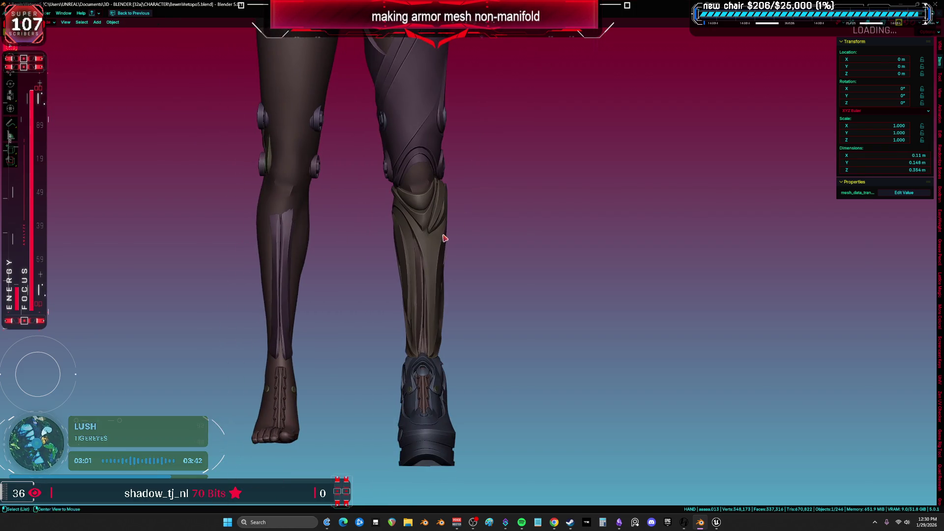
pyautogui.hotkey('shift', 'alt', 'z')
pyautogui.click(444, 238)
pyautogui.hotkey('shift', 'alt', 'z')
pyautogui.scroll(1, 438, 245)
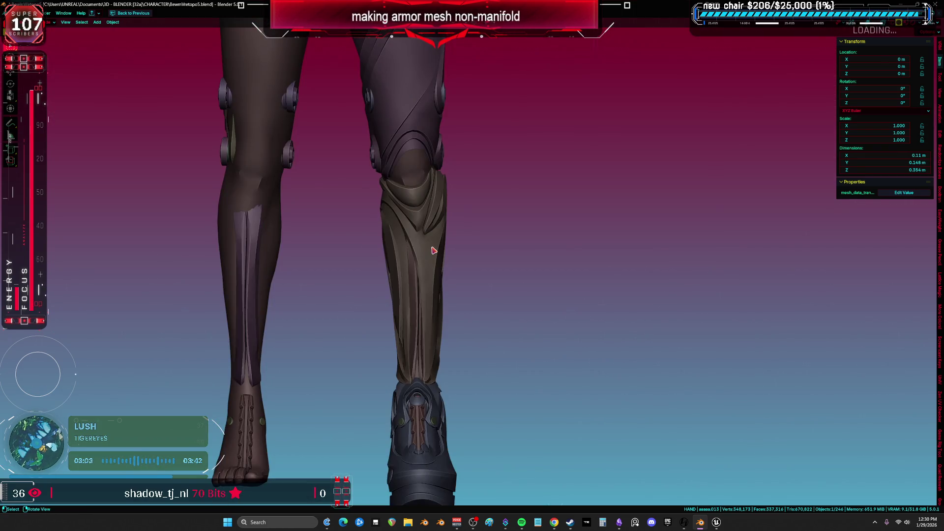
pyautogui.hotkey('ctrl', 'space')
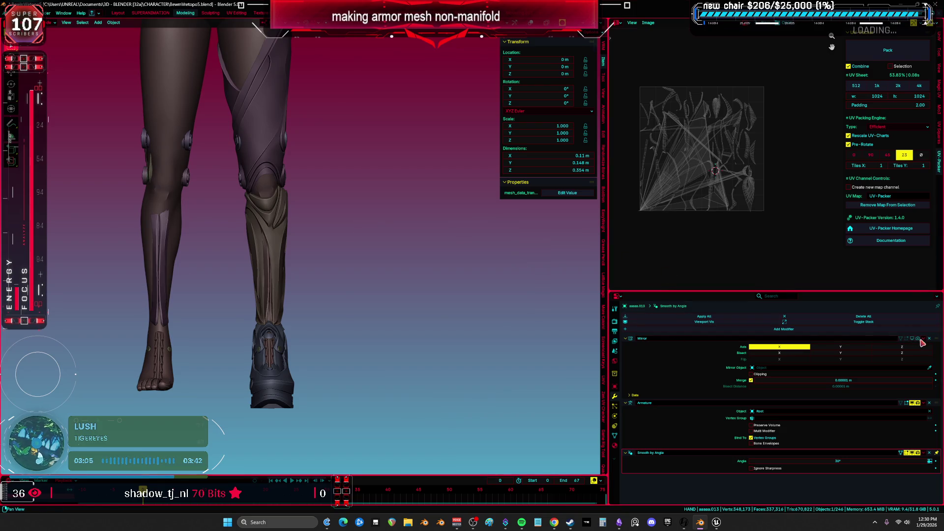
# Step: Turn on the Mirror modifier display for the leg armor and the boot armor
pyautogui.hotkey('ctrl', 'z')
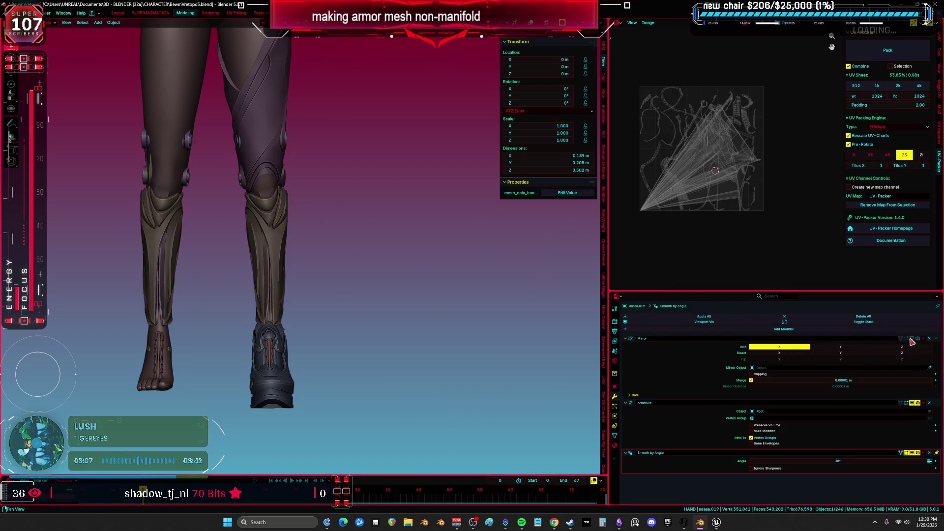
pyautogui.click(912, 338)
pyautogui.hotkey('shift', 'alt', 'z')
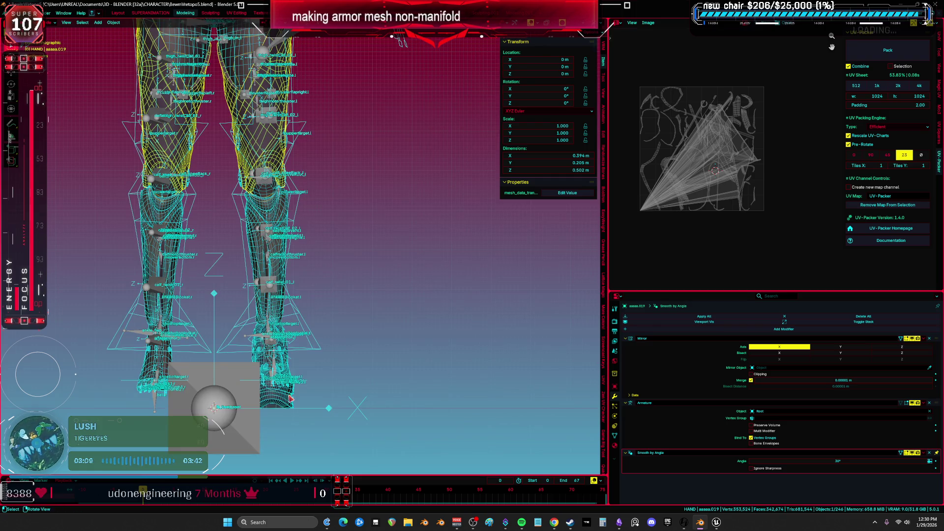
pyautogui.click(290, 398)
pyautogui.click(912, 339)
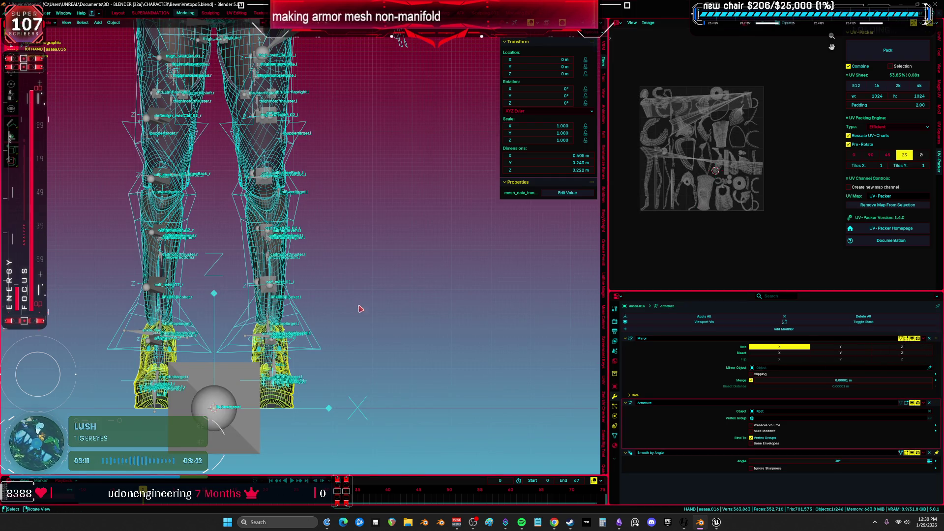
pyautogui.hotkey('ctrl', 'space')
pyautogui.hotkey('shift', 'alt', 'z')
# Step: Turn on the Mirror modifier display so the chest armor shows on both sides
pyautogui.keyDown('shift'); pyautogui.moveTo(466, 246); pyautogui.dragTo(533, 331, button='middle'); pyautogui.keyUp('shift')
pyautogui.hotkey('shift', 'alt', 'z')
pyautogui.scroll(2, 474, 223)
pyautogui.hotkey('shift', 'alt', 'z')
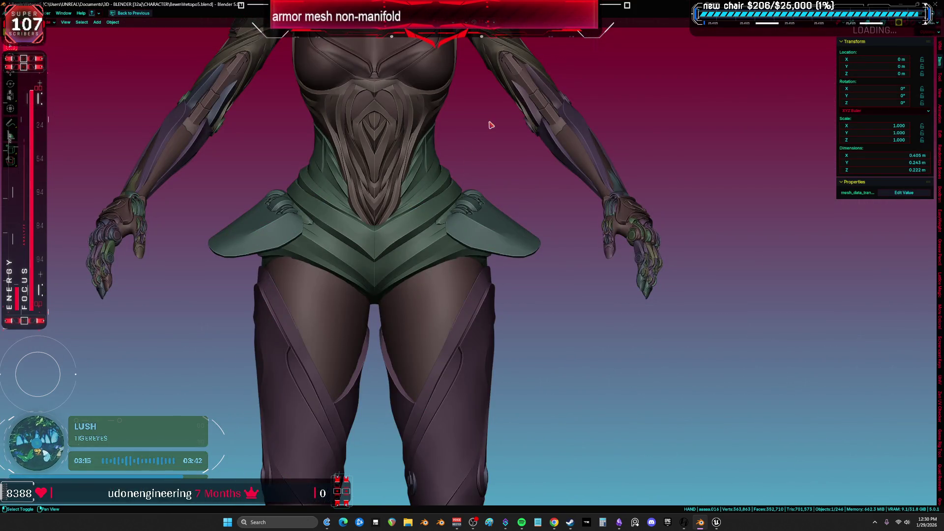
pyautogui.keyDown('shift'); pyautogui.moveTo(491, 125); pyautogui.dragTo(518, 290, button='middle'); pyautogui.keyUp('shift')
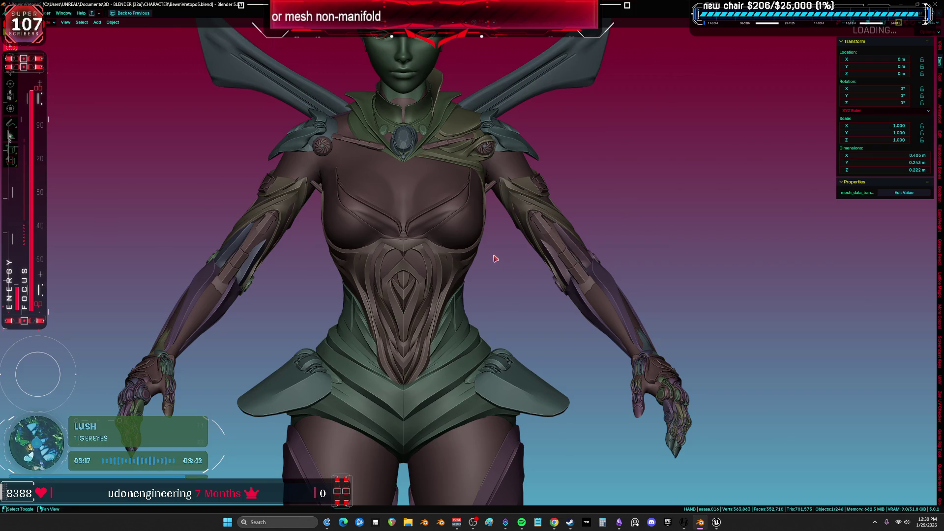
pyautogui.hotkey('shift', 'alt', 'z')
pyautogui.hotkey('shift', 'alt', 'z')
pyautogui.hotkey('ctrl', 'space')
pyautogui.scroll(3, 441, 184)
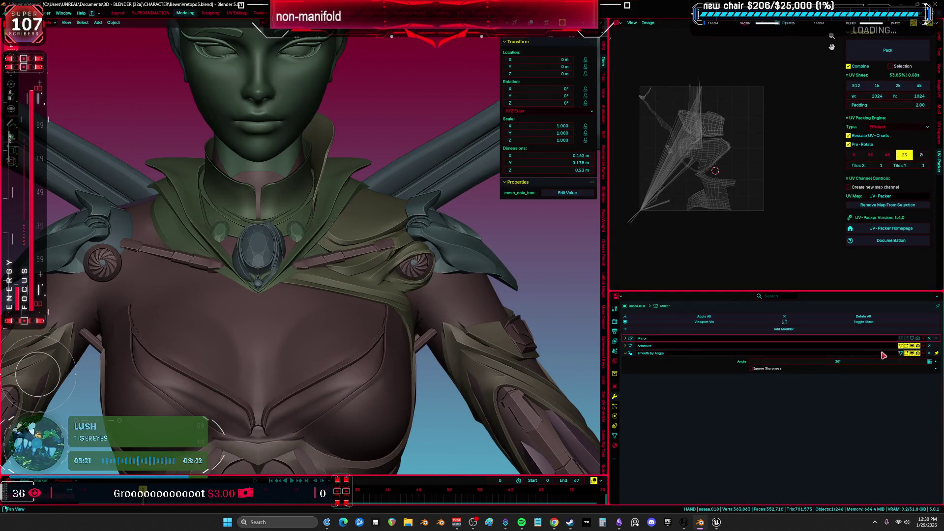
pyautogui.click(917, 339)
pyautogui.scroll(-3, 372, 218)
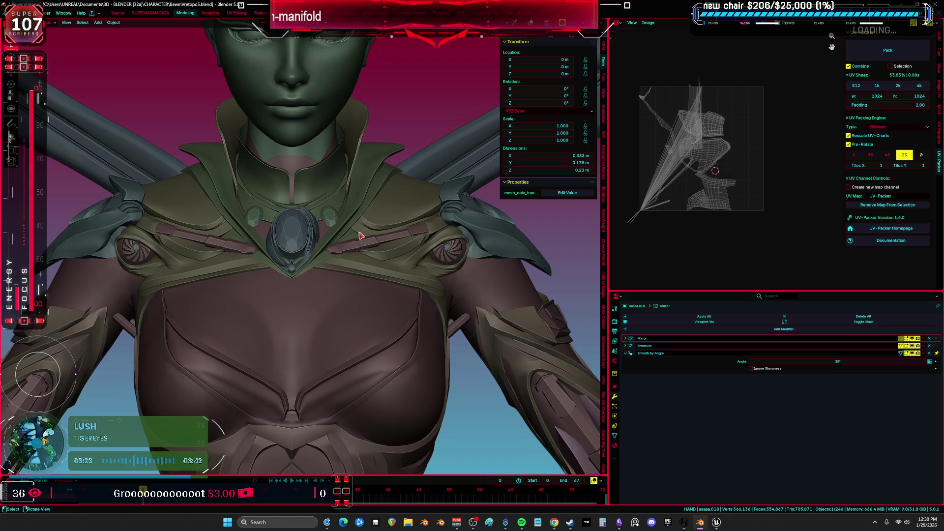
# Step: Maximize the viewport, switch to Material Preview, and view the torso from the front
pyautogui.hotkey('ctrl', 'space')
pyautogui.moveTo(586, 330)
pyautogui.keyDown('shift'); pyautogui.mouseDown(button='middle')
pyautogui.moveTo(536, 187)
pyautogui.moveTo(550, 319)
pyautogui.moveTo(700, 320)
pyautogui.moveTo(641, 318)
pyautogui.moveTo(563, 297)
pyautogui.moveTo(539, 180)
pyautogui.mouseUp(button='middle'); pyautogui.keyUp('shift')
pyautogui.press('z')
pyautogui.press('KP_1')
pyautogui.scroll(-2, 564, 296)
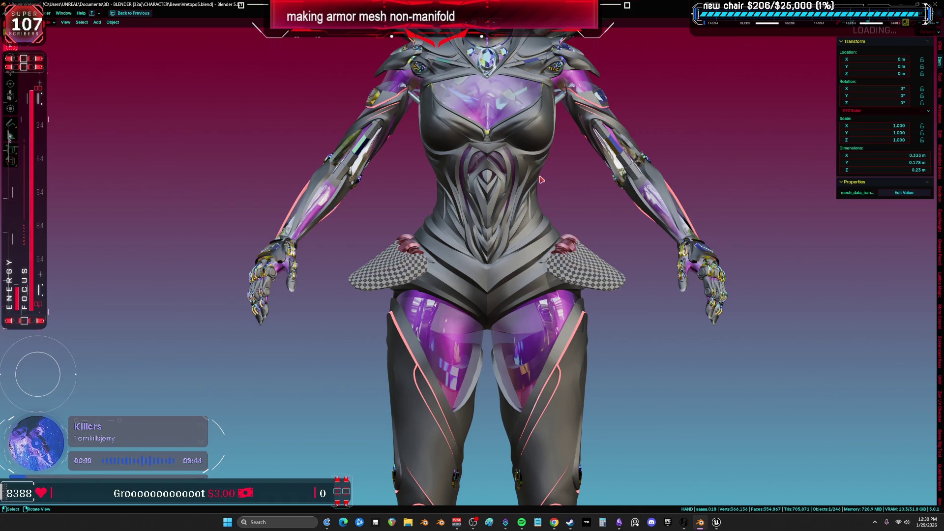
# Step: Hide the rig and its box helper object
pyautogui.scroll(-2, 484, 209)
pyautogui.hotkey('shift', '`')
pyautogui.scroll(3, 617, 244)
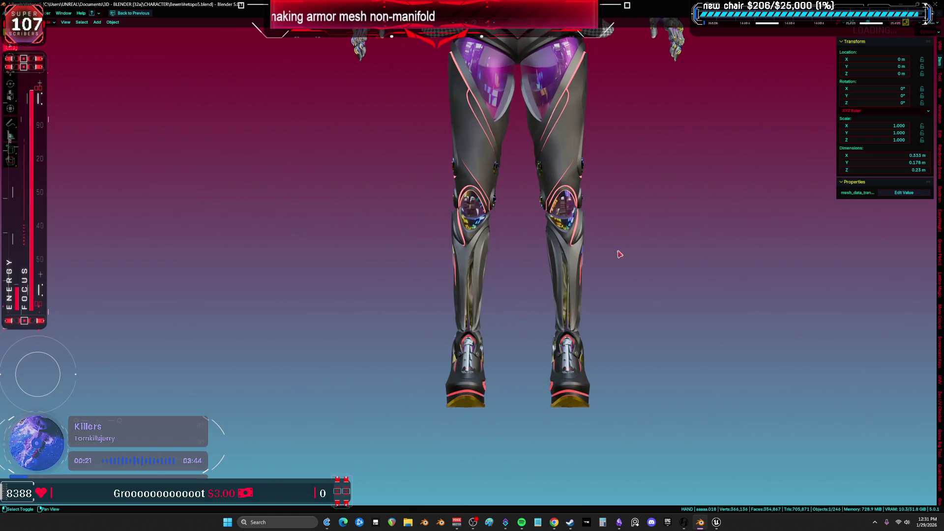
pyautogui.press('s')
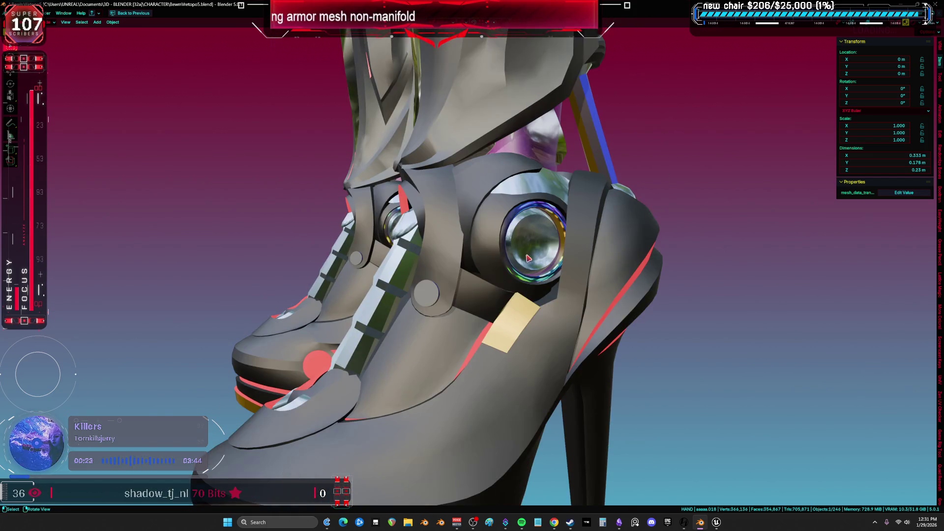
pyautogui.click(571, 305)
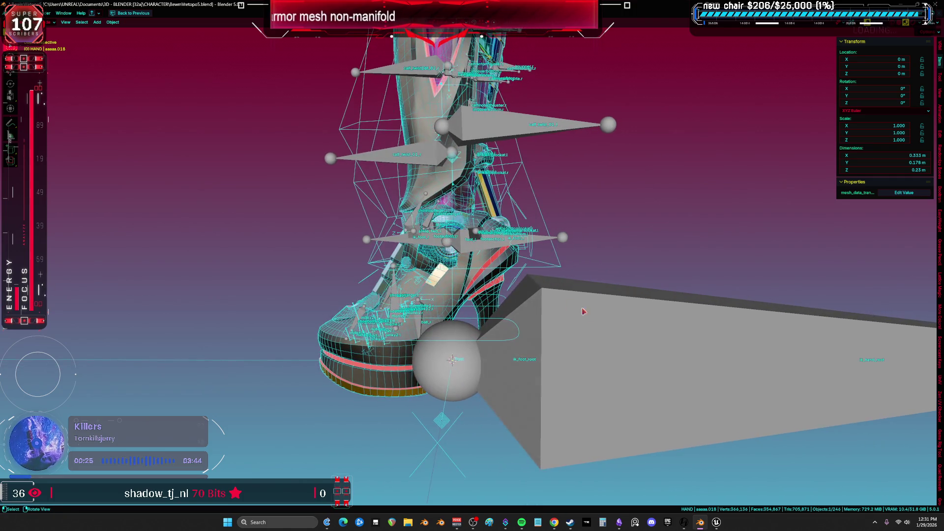
pyautogui.click(598, 320)
pyautogui.press('h')
# Step: Hide the lower-leg lattice and the petalbones helper object
pyautogui.click(543, 272)
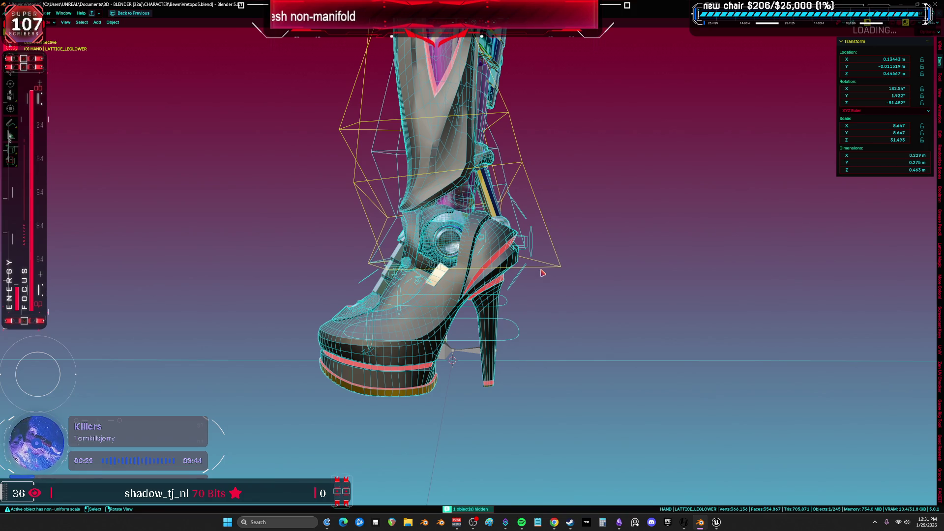
pyautogui.press('h')
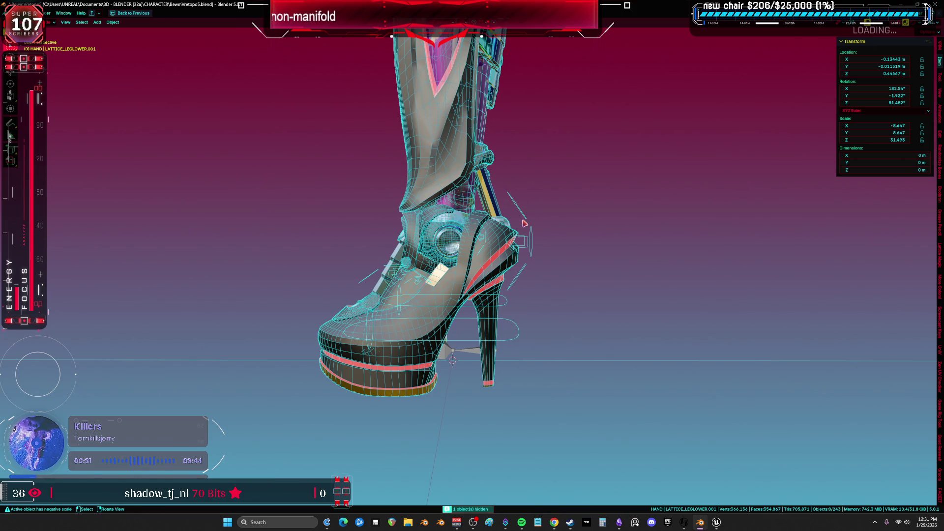
pyautogui.click(509, 186)
pyautogui.moveTo(523, 226); pyautogui.dragTo(456, 342, button='middle')
pyautogui.click(433, 347)
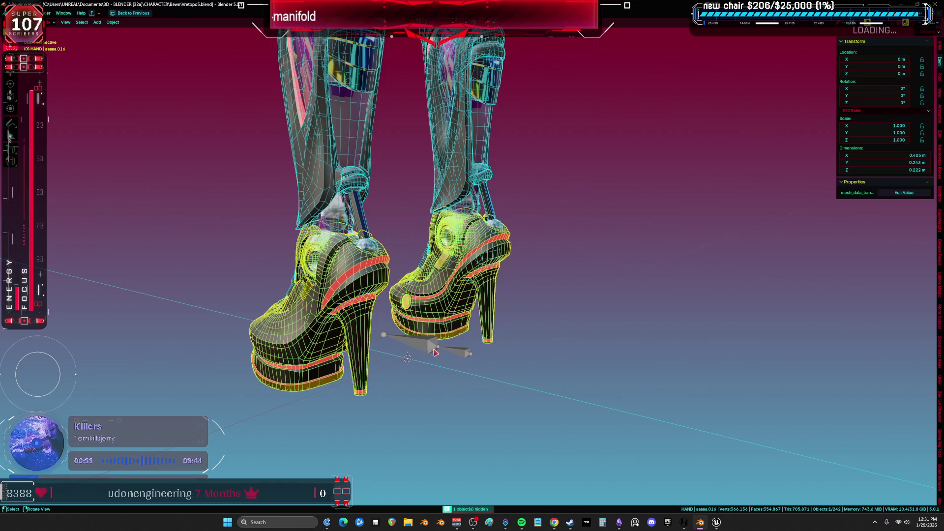
pyautogui.click(435, 352)
pyautogui.press('h')
# Step: Inspect the legs up close, then return to a front view of the torso with overlays
pyautogui.scroll(5, 413, 271)
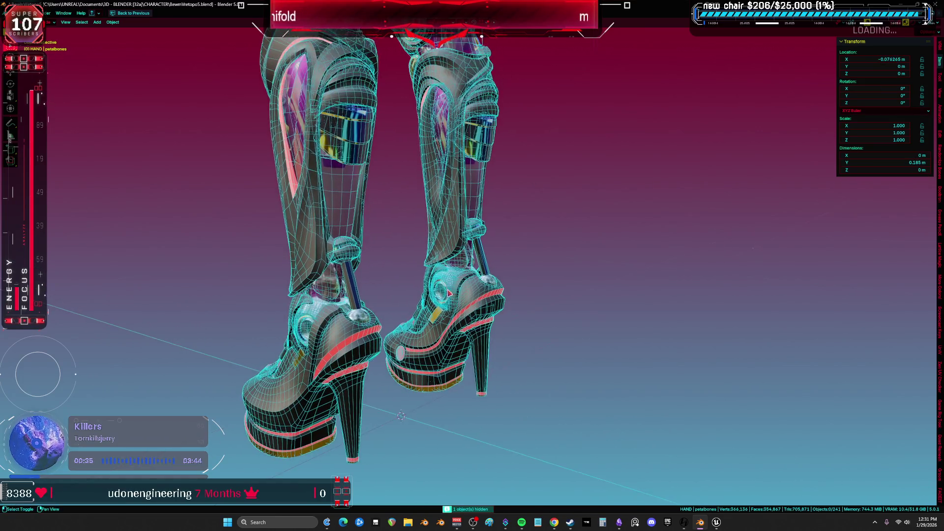
pyautogui.keyDown('shift'); pyautogui.moveTo(394, 194); pyautogui.dragTo(392, 295, button='middle'); pyautogui.keyUp('shift')
pyautogui.moveTo(399, 202)
pyautogui.mouseDown(button='middle')
pyautogui.moveTo(450, 182)
pyautogui.moveTo(379, 181)
pyautogui.moveTo(417, 237)
pyautogui.moveTo(454, 192)
pyautogui.moveTo(500, 190)
pyautogui.moveTo(482, 173)
pyautogui.moveTo(452, 259)
pyautogui.moveTo(402, 252)
pyautogui.mouseUp(button='middle')
pyautogui.hotkey('shift', 'alt', 'z')
pyautogui.scroll(3, 452, 259)
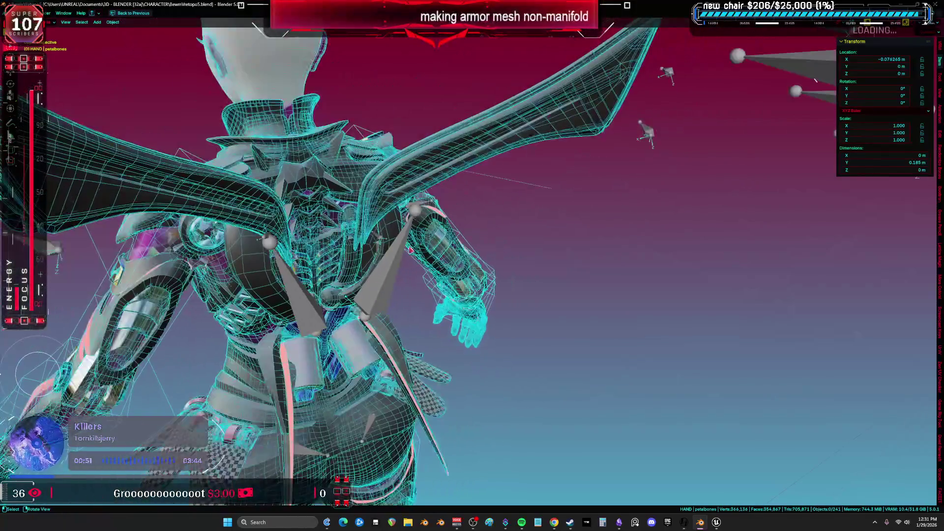
pyautogui.press('KP_1')
pyautogui.scroll(2, 514, 294)
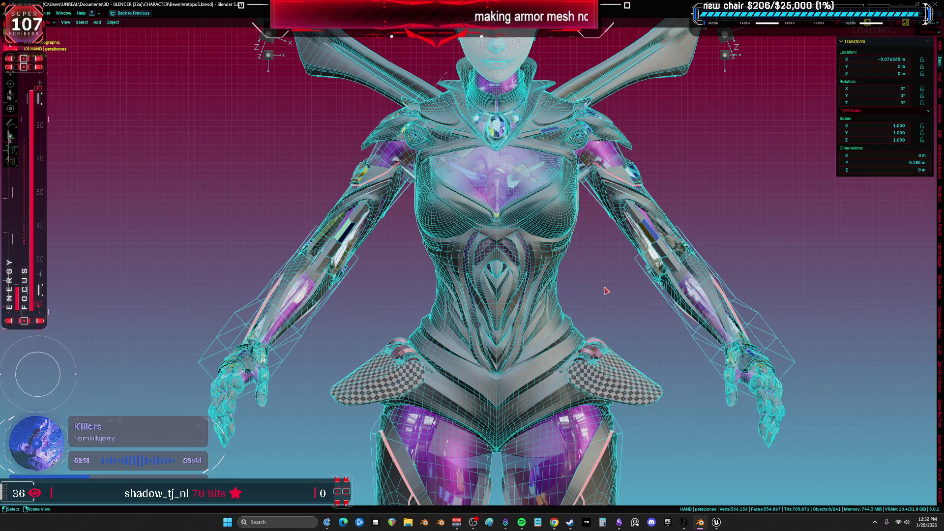
# Step: Select the hip plates, then the shoe object on the legs
pyautogui.scroll(-5, 607, 290)
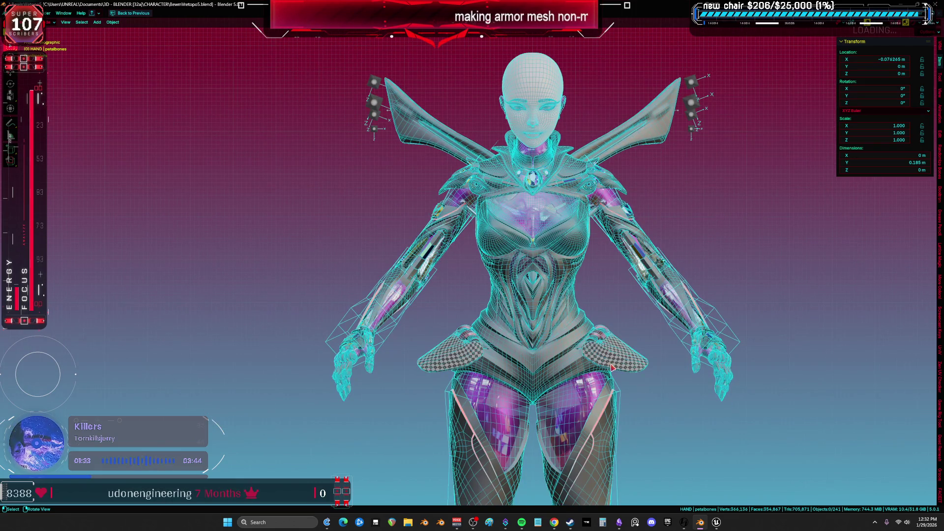
pyautogui.click(536, 352)
pyautogui.scroll(-2, 531, 259)
pyautogui.moveTo(531, 259)
pyautogui.mouseDown(button='middle')
pyautogui.moveTo(474, 342)
pyautogui.moveTo(420, 342)
pyautogui.moveTo(449, 342)
pyautogui.mouseUp(button='middle')
pyautogui.click(421, 342)
pyautogui.scroll(5, 420, 341)
# Step: Select heel object aaaaa.022 and move the heels right of the body along X
pyautogui.press('Tab')
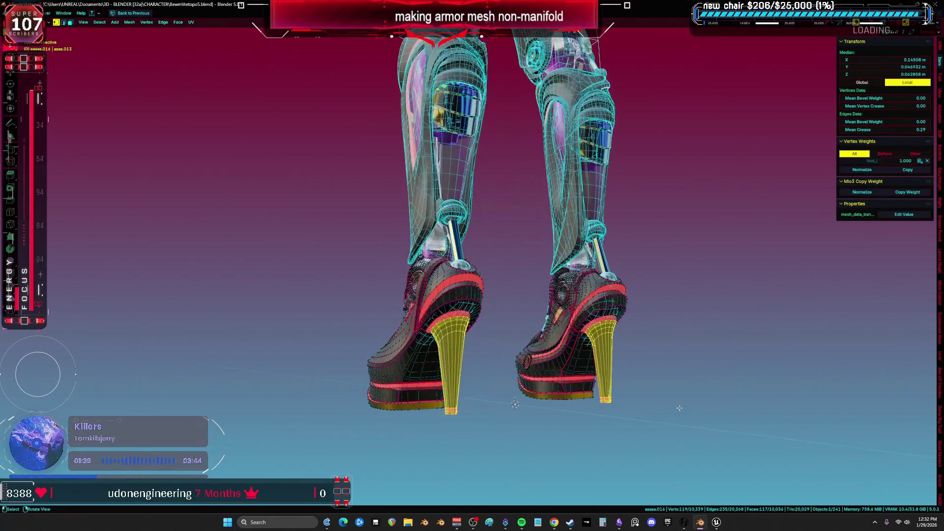
pyautogui.hotkey('alt', 'a')
pyautogui.press('Tab')
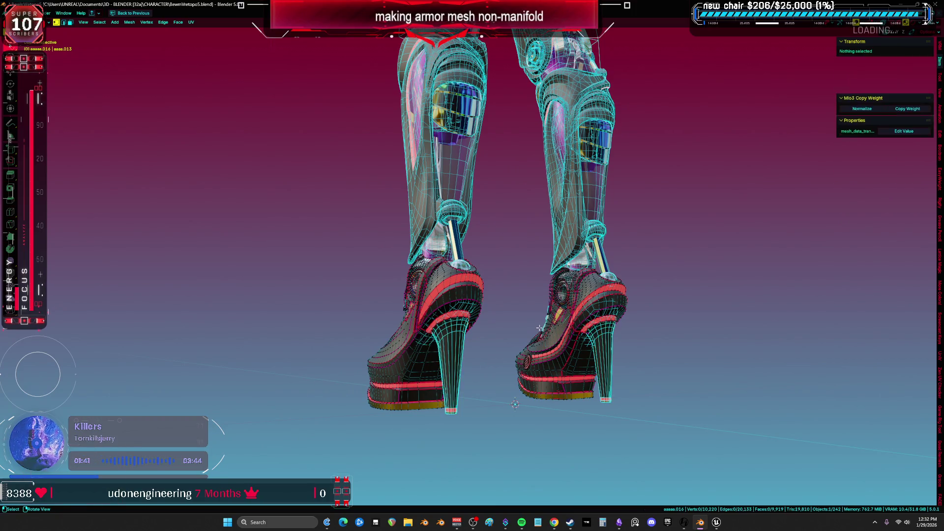
pyautogui.click(449, 347)
pyautogui.press('KP_1')
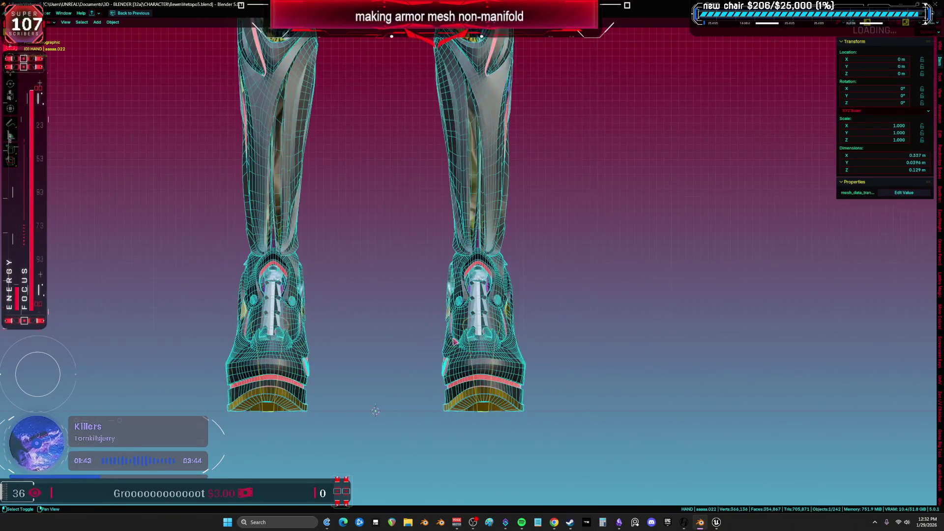
pyautogui.press('g')
pyautogui.press('x')
pyautogui.click(777, 294)
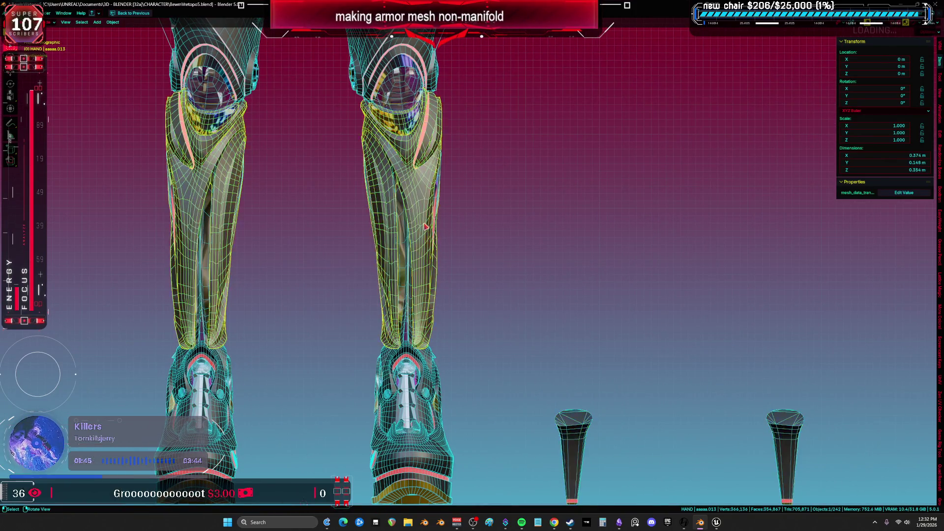
# Step: Move the shin and thigh armor to the right of the character along X
pyautogui.scroll(-2, 497, 266)
pyautogui.press('g')
pyautogui.press('x')
pyautogui.scroll(-2, 425, 161)
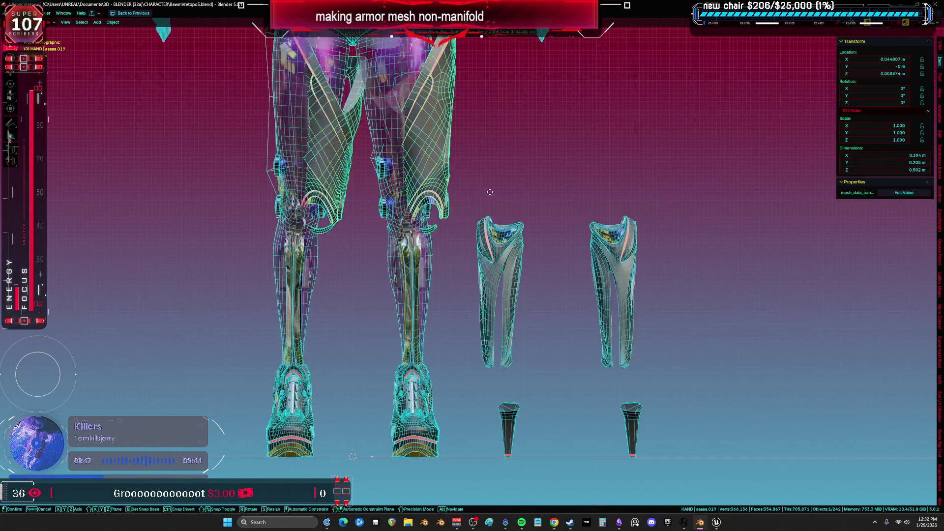
pyautogui.moveTo(425, 161); pyautogui.dragTo(620, 195)
pyautogui.moveTo(664, 459); pyautogui.dragTo(470, 293, button='middle')
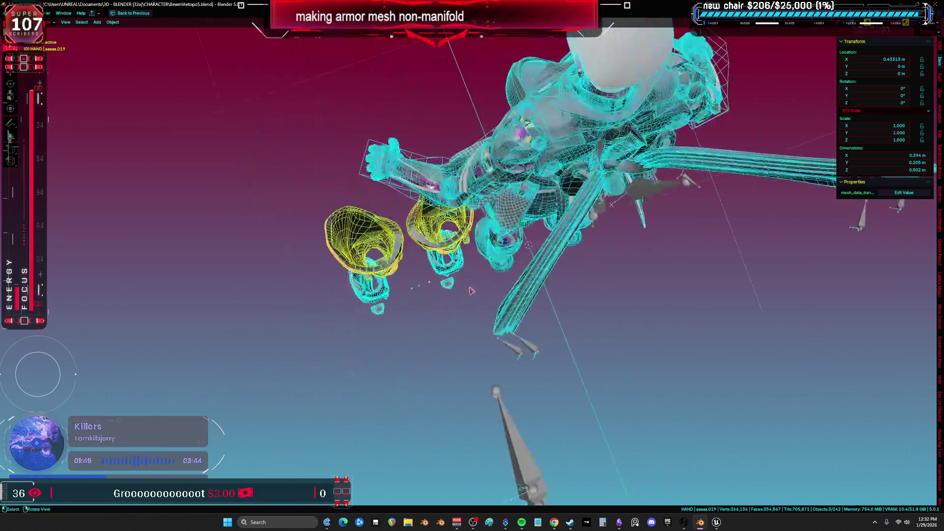
pyautogui.press('KP_1')
pyautogui.moveTo(474, 276)
pyautogui.mouseDown()
pyautogui.moveTo(581, 158)
pyautogui.moveTo(498, 154)
pyautogui.moveTo(470, 170)
pyautogui.mouseUp()
# Step: Edit the hip flap in wireframe display and select its connected geometry
pyautogui.click(469, 170)
pyautogui.scroll(3, 469, 169)
pyautogui.press('Tab')
pyautogui.press('z')
pyautogui.click(443, 231)
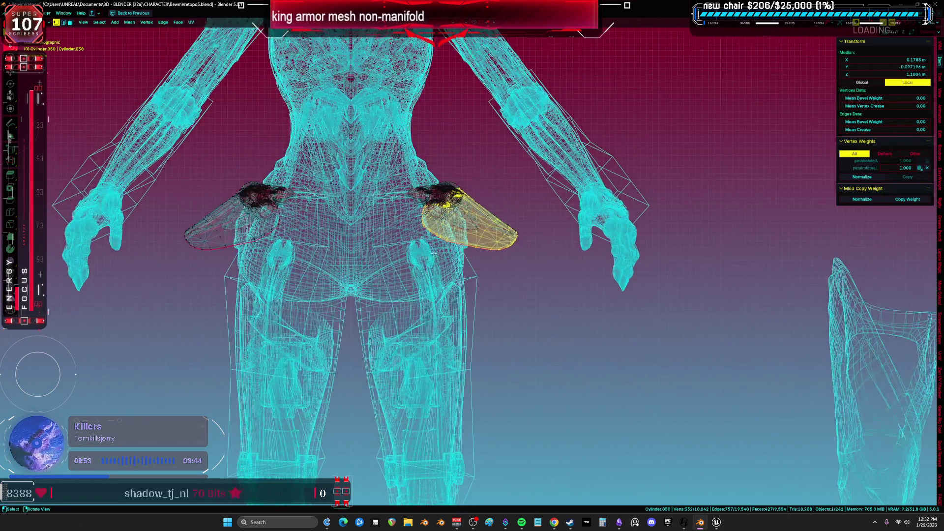
pyautogui.scroll(1, 463, 282)
pyautogui.hotkey('ctrl', 'l')
# Step: Add the other hip flaps to the selection and separate them into their own object
pyautogui.moveTo(510, 283); pyautogui.dragTo(530, 59, button='middle')
pyautogui.press('KP_1')
pyautogui.press('l')
pyautogui.moveTo(242, 200); pyautogui.dragTo(415, 284, button='middle')
pyautogui.press('KP_1')
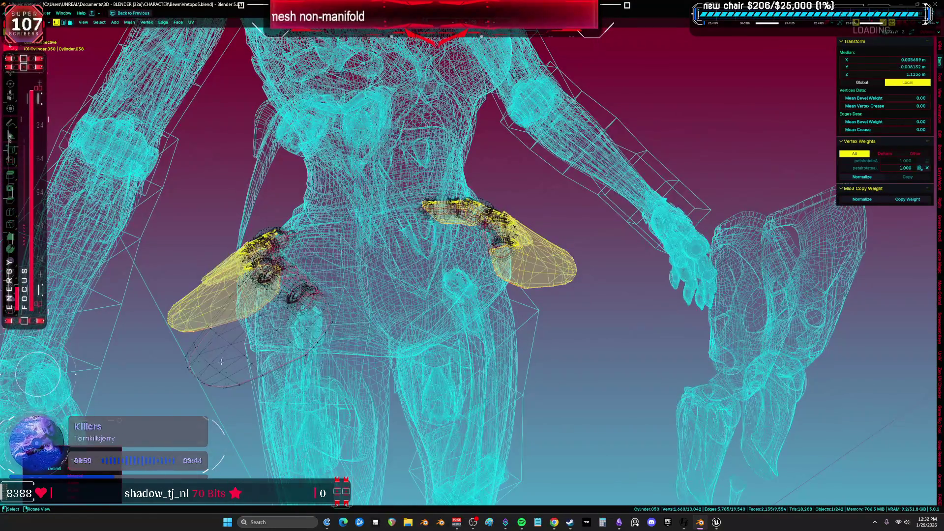
pyautogui.press('l')
pyautogui.press('p')
pyautogui.click(224, 365)
pyautogui.press('Tab')
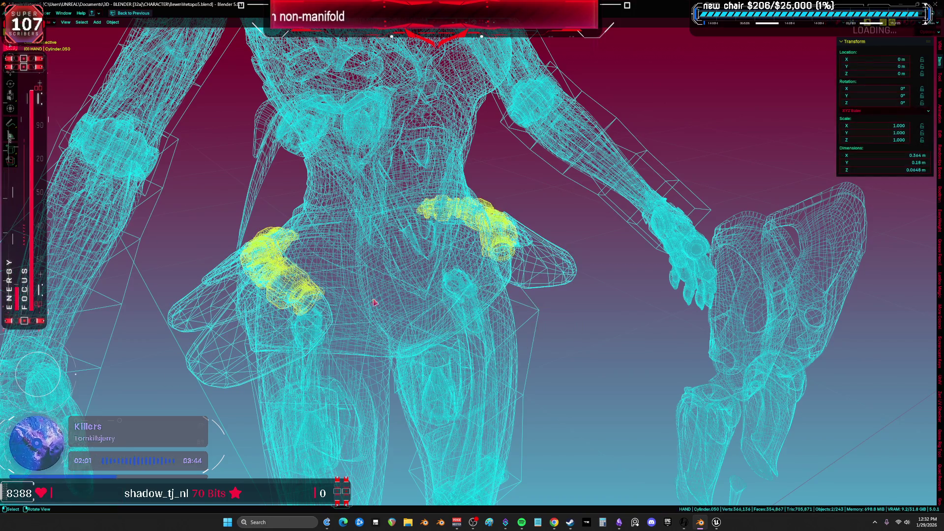
# Step: Move the separated hip flaps to the right of the body along X
pyautogui.press('KP_1')
pyautogui.click(499, 291)
pyautogui.scroll(-2, 499, 290)
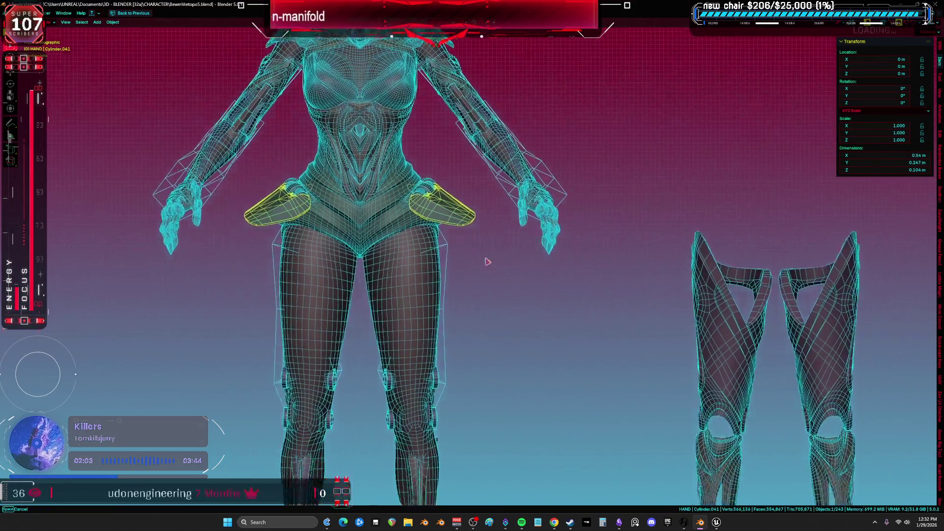
pyautogui.press('g')
pyautogui.press('x')
pyautogui.click(708, 231)
# Step: Select the shoulder pads, then the wing pieces Cylinder.038
pyautogui.keyDown('shift'); pyautogui.moveTo(708, 231); pyautogui.dragTo(792, 393, button='middle'); pyautogui.keyUp('shift')
pyautogui.scroll(5, 524, 188)
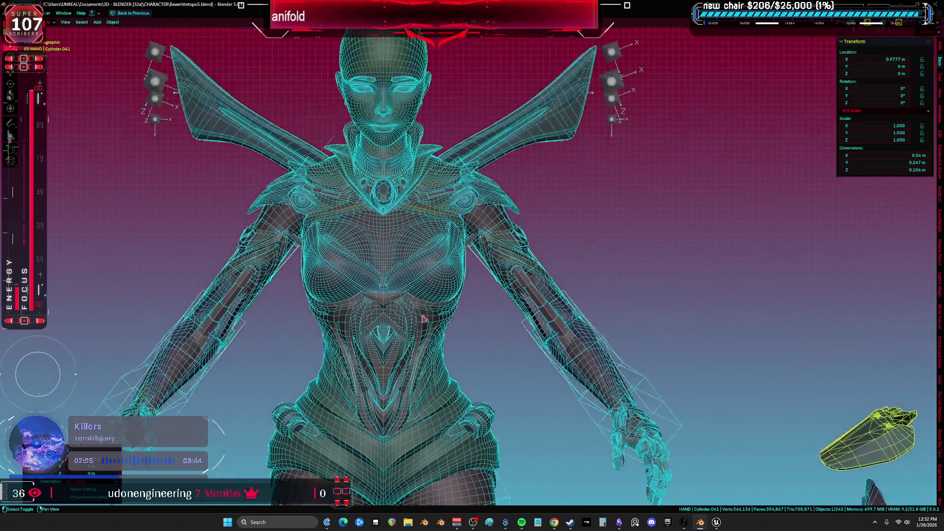
pyautogui.click(524, 188)
pyautogui.moveTo(524, 188); pyautogui.dragTo(508, 226, button='middle')
pyautogui.press('KP_1')
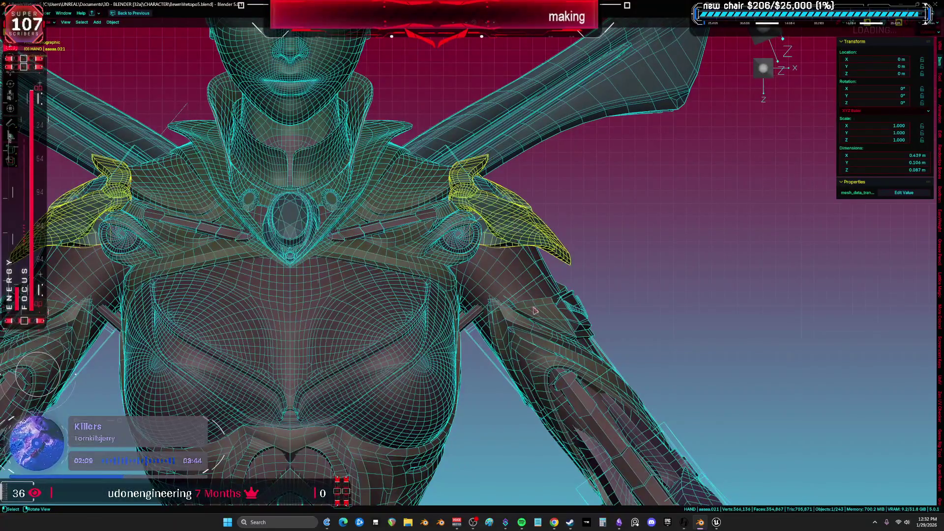
pyautogui.scroll(-5, 535, 338)
pyautogui.click(492, 103)
# Step: Slide the wing pieces along X to sit beside the other armor
pyautogui.press('g')
pyautogui.press('x')
pyautogui.scroll(-2, 481, 208)
pyautogui.click(480, 208)
pyautogui.scroll(2, 481, 208)
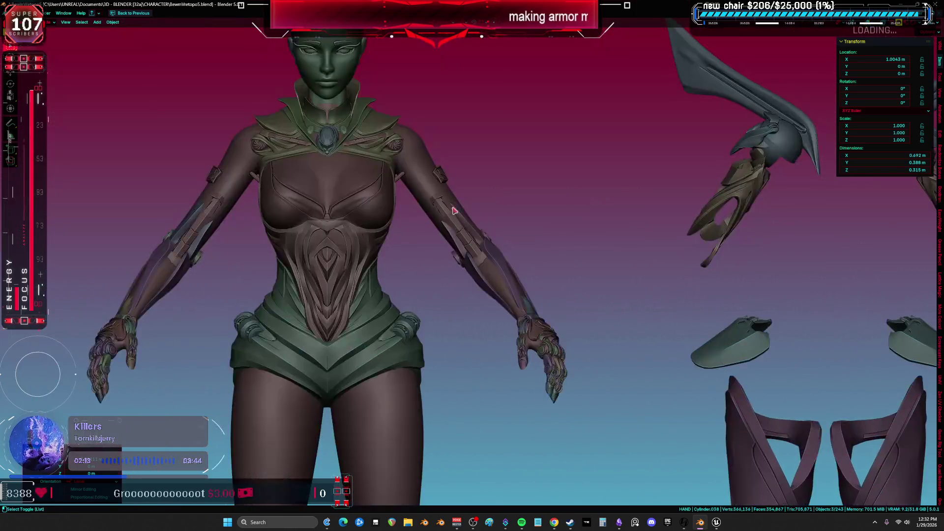
# Step: Orbit to the back of the legs and select the knee pad in Edit Mode
pyautogui.moveTo(347, 222)
pyautogui.mouseDown(button='middle')
pyautogui.moveTo(389, 206)
pyautogui.moveTo(583, 216)
pyautogui.mouseUp(button='middle')
pyautogui.keyDown('shift'); pyautogui.scroll(-8, 521, 147); pyautogui.keyUp('shift')
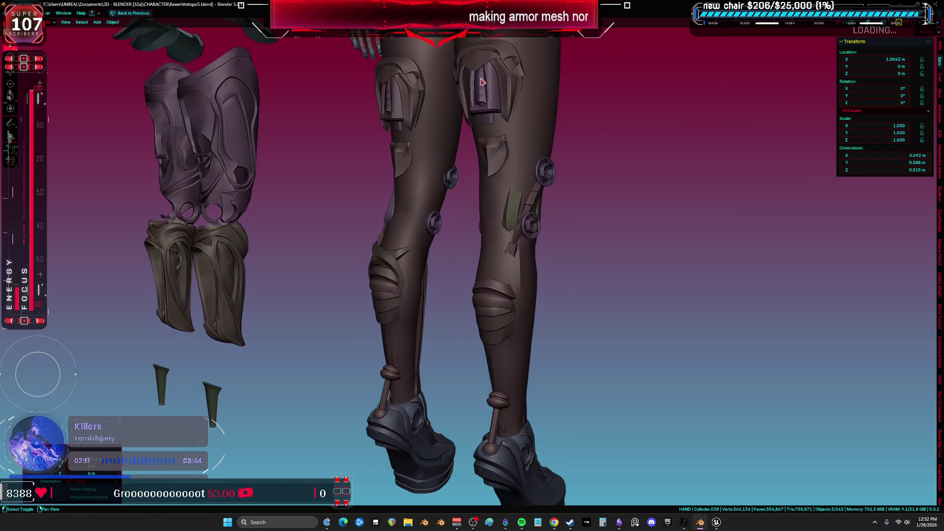
pyautogui.moveTo(497, 223)
pyautogui.mouseDown(button='middle')
pyautogui.moveTo(489, 217)
pyautogui.moveTo(531, 260)
pyautogui.mouseUp(button='middle')
pyautogui.scroll(2, 531, 260)
pyautogui.click(543, 301)
pyautogui.press('Tab')
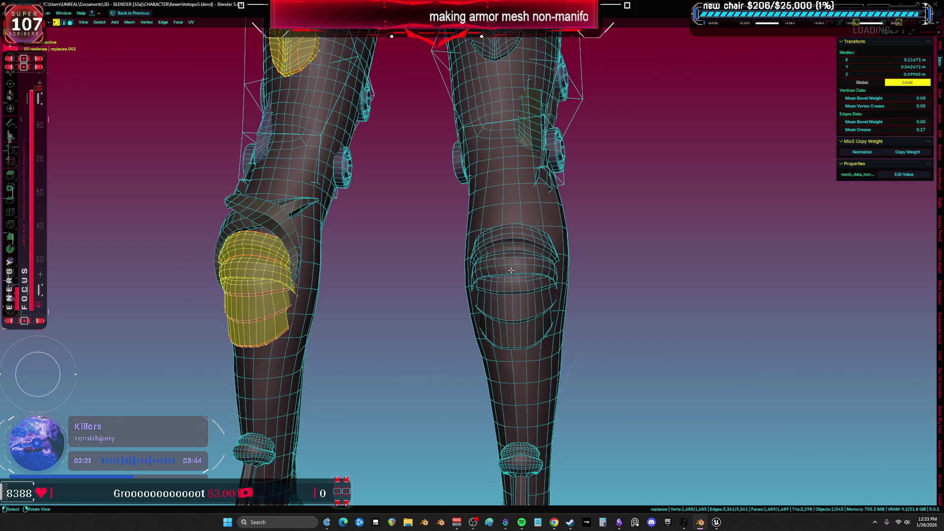
pyautogui.hotkey('alt', 'z')
pyautogui.scroll(1, 465, 268)
pyautogui.hotkey('alt', 'z')
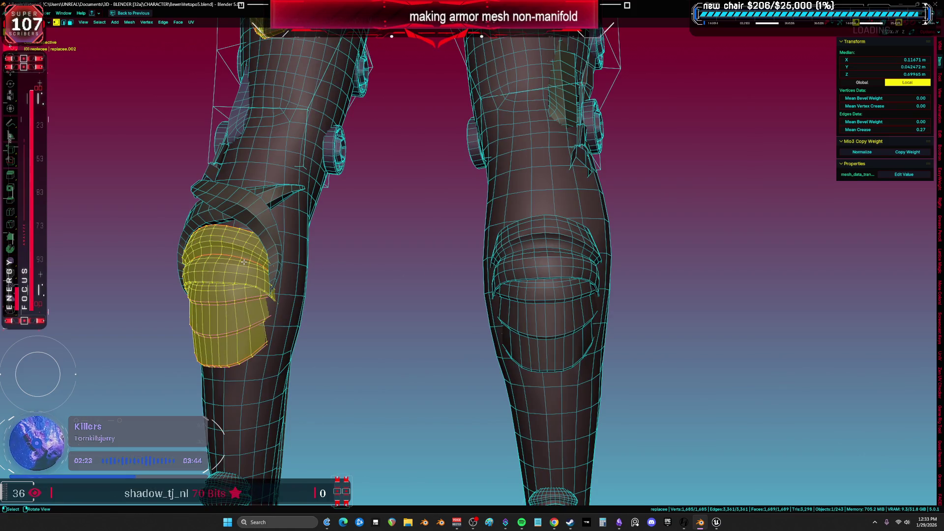
# Step: Separate the knee pad's top part into its own object and return to Object Mode
pyautogui.hotkey('ctrl', 'l')
pyautogui.hotkey('alt', 'a')
pyautogui.press('l')
pyautogui.press('p')
pyautogui.click(208, 276)
pyautogui.hotkey('ctrl', 'Tab')
pyautogui.click(337, 275)
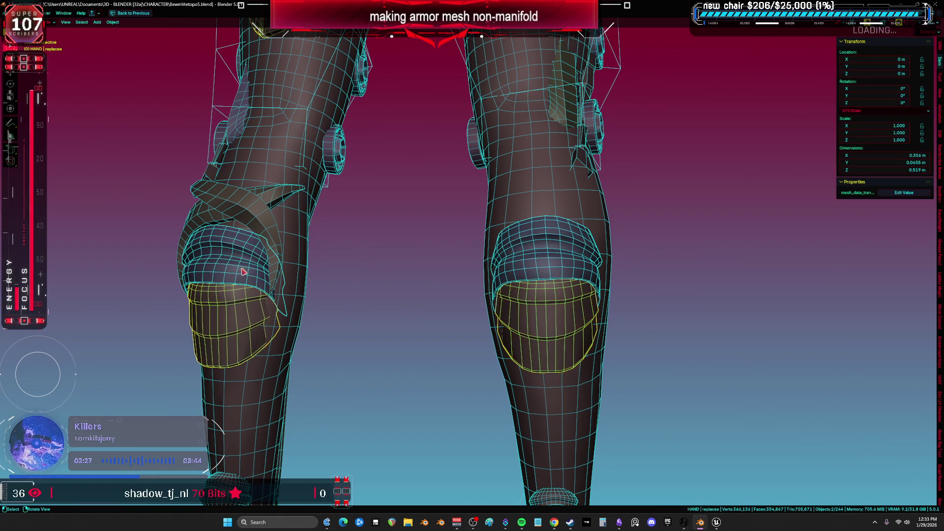
# Step: Move the separated knee-pad part along X beside the armor set
pyautogui.press('KP_1')
pyautogui.scroll(-5, 246, 274)
pyautogui.scroll(2, 368, 342)
pyautogui.press('g')
pyautogui.press('x')
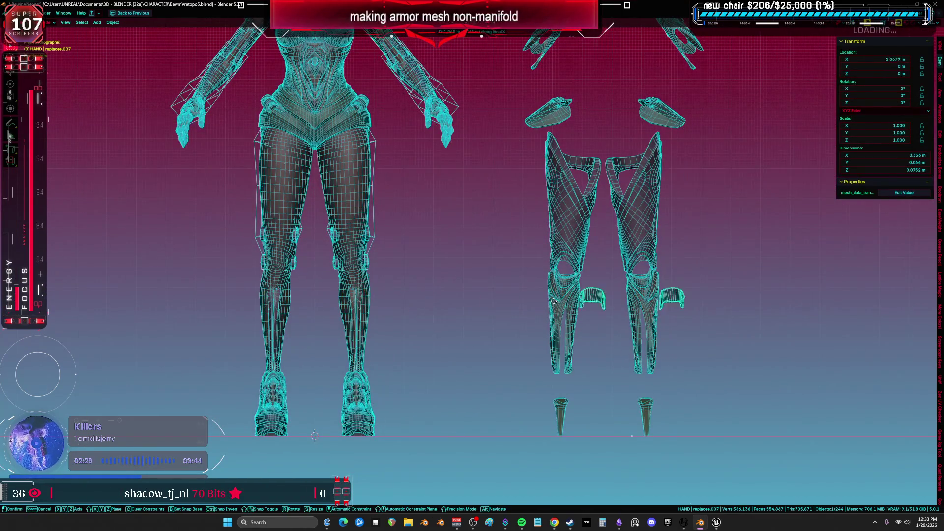
pyautogui.click(511, 287)
pyautogui.scroll(4, 347, 276)
# Step: Switch the viewport to Material Preview and view the legs from the front
pyautogui.moveTo(348, 276)
pyautogui.mouseDown(button='middle')
pyautogui.moveTo(379, 333)
pyautogui.moveTo(392, 245)
pyautogui.mouseUp(button='middle')
pyautogui.press('z')
pyautogui.click(415, 315)
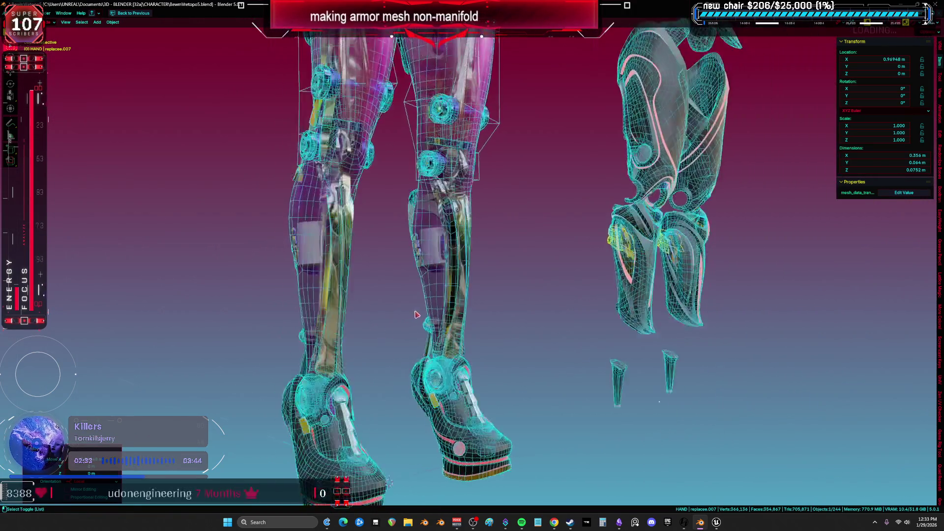
pyautogui.moveTo(416, 315)
pyautogui.mouseDown(button='middle')
pyautogui.moveTo(483, 294)
pyautogui.moveTo(471, 359)
pyautogui.moveTo(448, 257)
pyautogui.moveTo(399, 309)
pyautogui.moveTo(330, 318)
pyautogui.mouseUp(button='middle')
pyautogui.scroll(3, 471, 367)
pyautogui.press('KP_1')
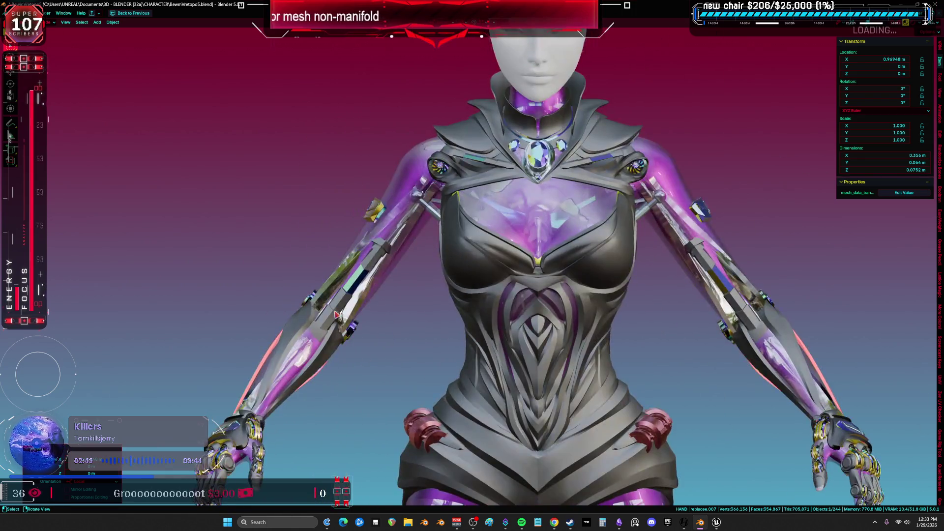
# Step: Select the central gem brooch, cancel a trial move, and frame it in Edit Mode
pyautogui.scroll(5, 551, 219)
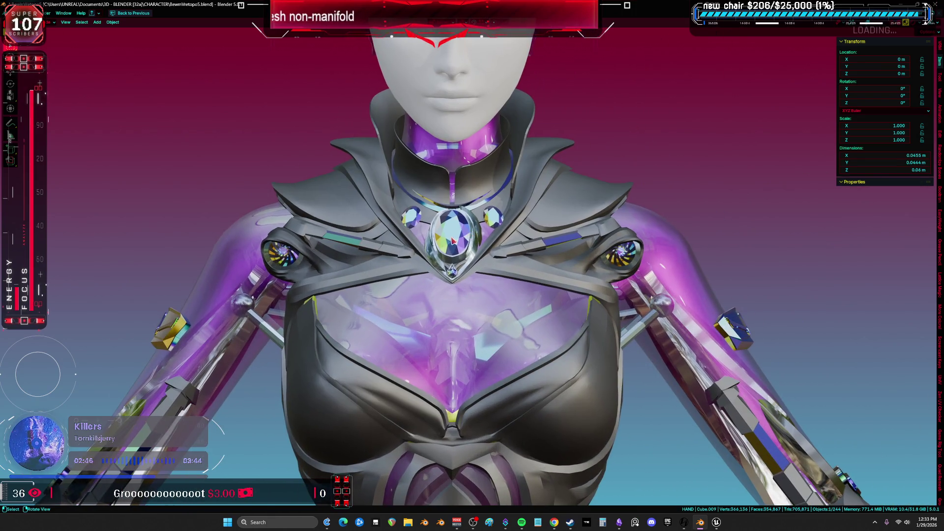
pyautogui.click(532, 223)
pyautogui.press('g')
pyautogui.press('x')
pyautogui.press('Escape')
pyautogui.press('Tab')
pyautogui.press('KP_Decimal')
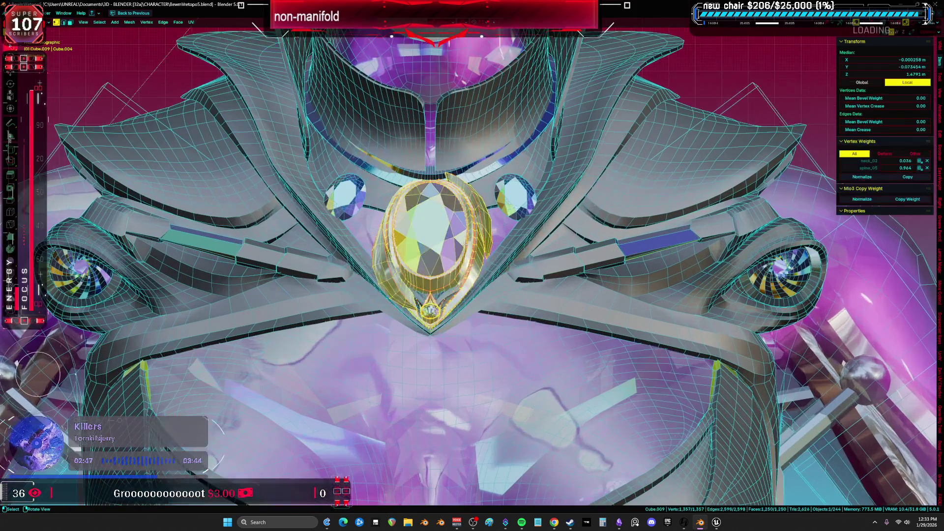
pyautogui.hotkey('alt', 'q')
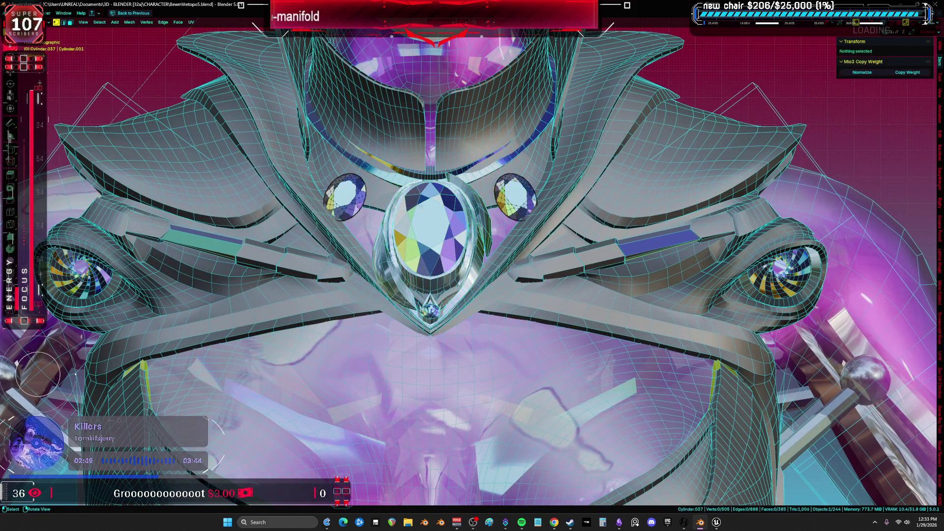
# Step: Select the gem cluster object and move it along X beside the armor set
pyautogui.press('Tab')
pyautogui.press('Tab')
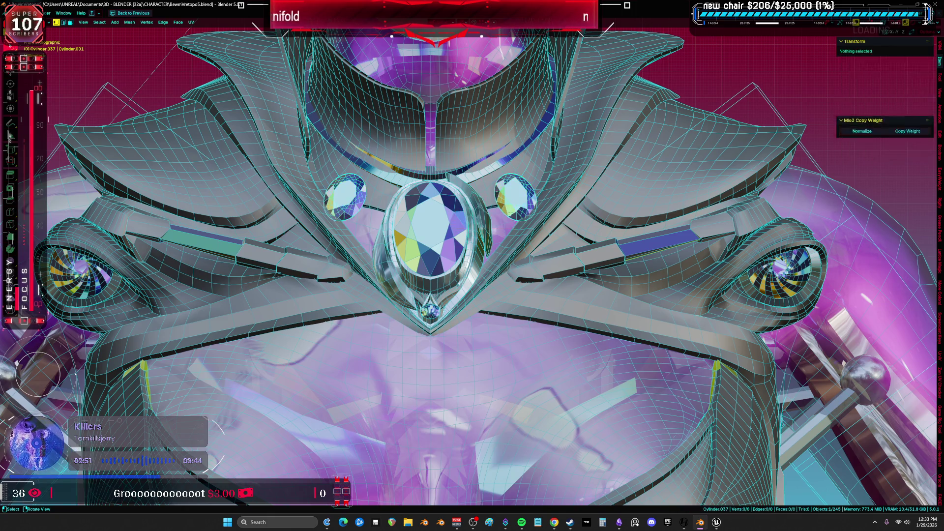
pyautogui.press('Tab')
pyautogui.click(461, 235)
pyautogui.press('Tab')
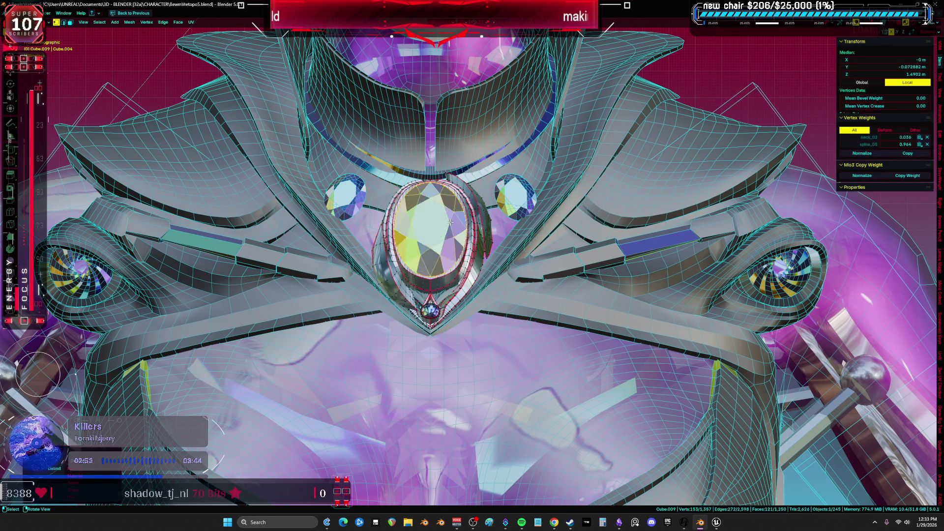
pyautogui.press('Tab')
pyautogui.click(522, 211)
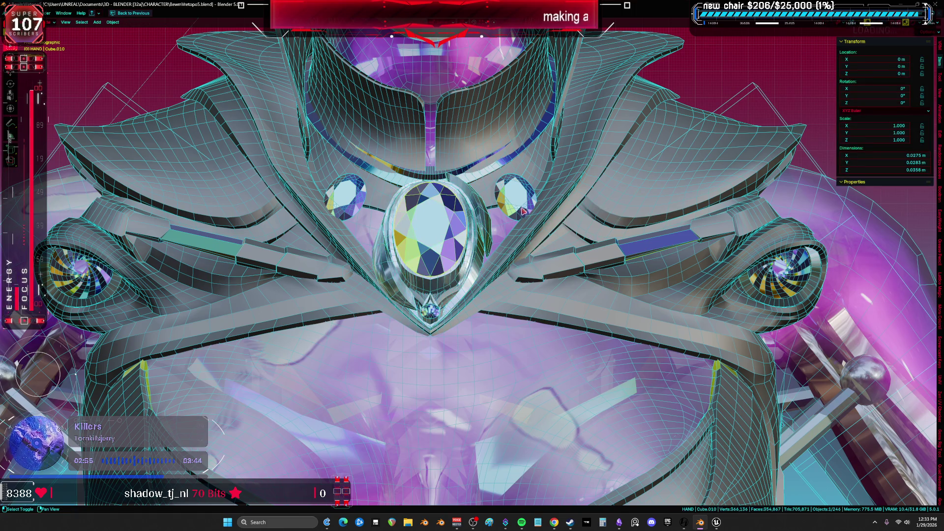
pyautogui.keyDown('shift'); pyautogui.click(522, 211); pyautogui.keyUp('shift')
pyautogui.scroll(-10, 522, 212)
pyautogui.press('g')
pyautogui.press('x')
pyautogui.press('x')
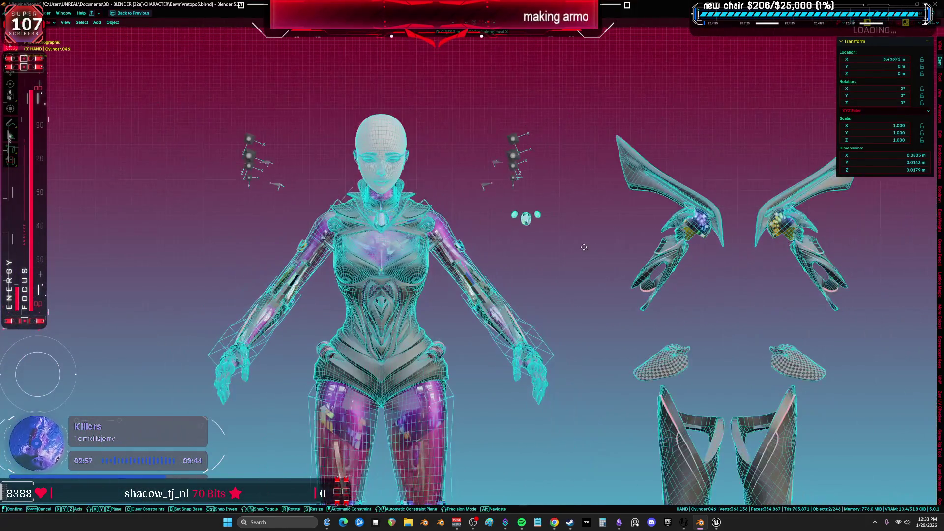
pyautogui.press('Return')
# Step: Turn the viewport overlays back on and return to the front view
pyautogui.scroll(6, 455, 255)
pyautogui.moveTo(432, 246)
pyautogui.mouseDown(button='middle')
pyautogui.moveTo(455, 254)
pyautogui.moveTo(453, 311)
pyautogui.moveTo(394, 300)
pyautogui.mouseUp(button='middle')
pyautogui.hotkey('shift', 'alt', 'z')
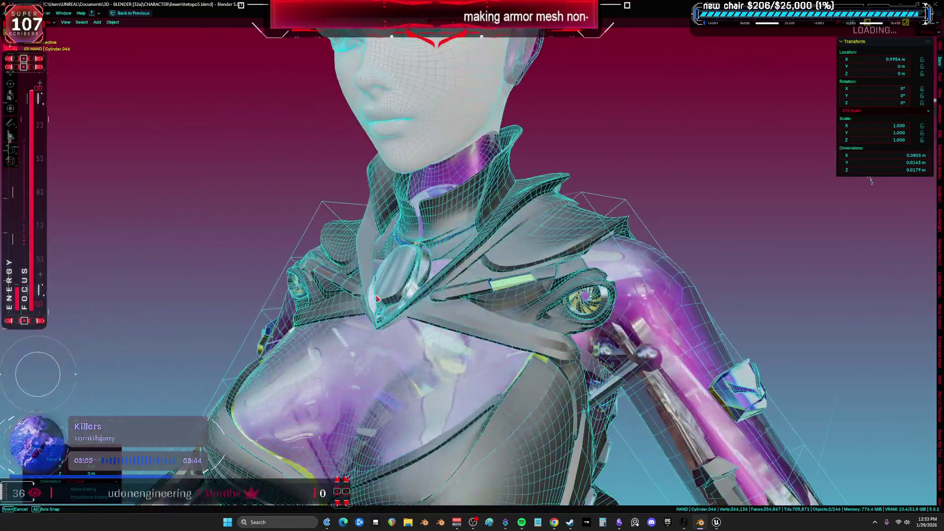
pyautogui.scroll(-5, 379, 297)
pyautogui.press('KP_1')
pyautogui.scroll(-6, 374, 295)
pyautogui.scroll(3, 613, 344)
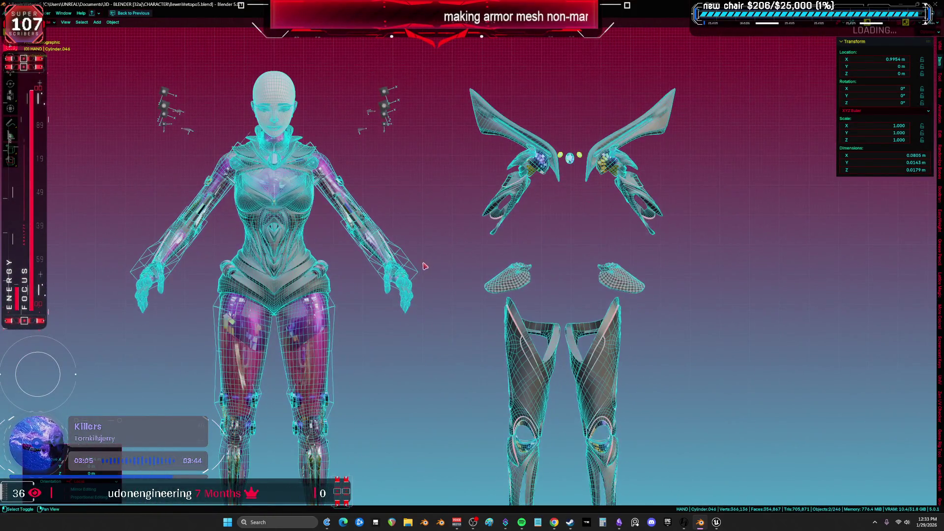
pyautogui.scroll(-3, 649, 444)
# Step: Box-select the separated armor pieces and toggle Local View to isolate them
pyautogui.moveTo(674, 472); pyautogui.dragTo(491, 154)
pyautogui.press('KP_Divide')
pyautogui.press('KP_Divide')
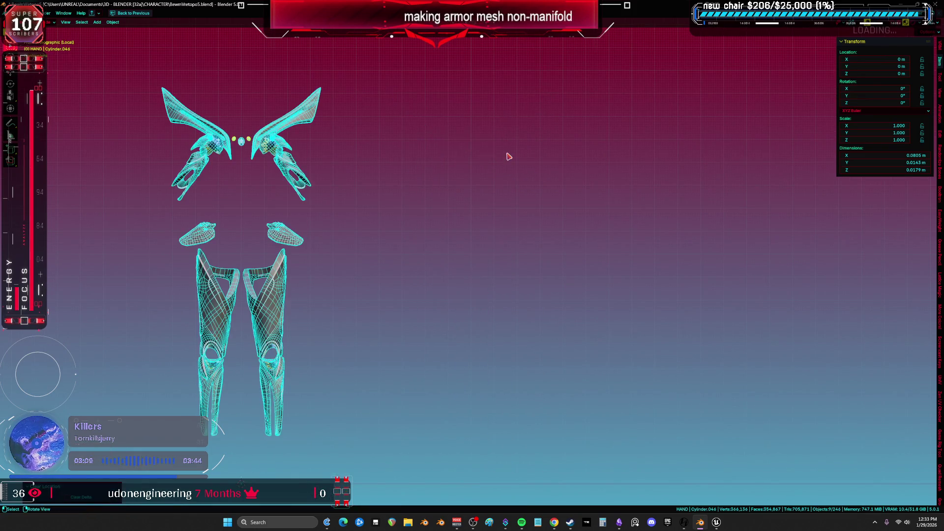
pyautogui.press('KP_Divide')
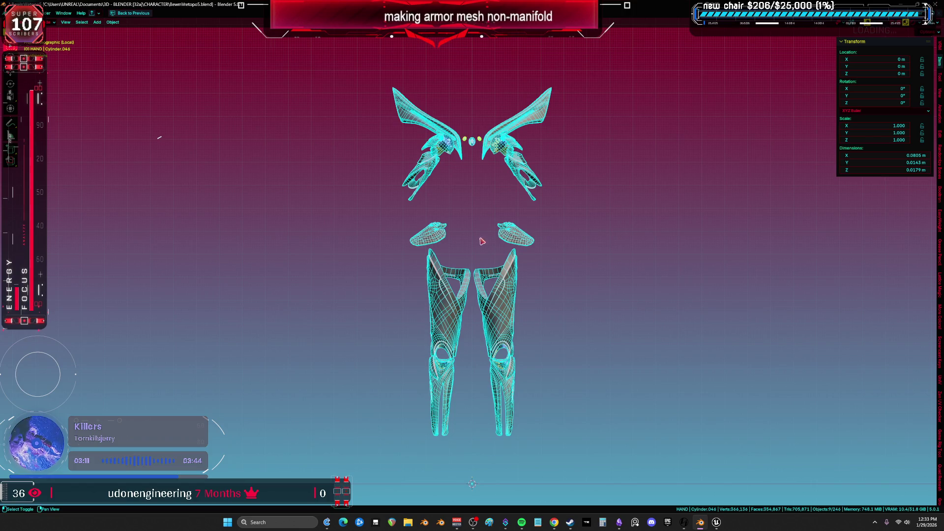
pyautogui.press('KP_Divide')
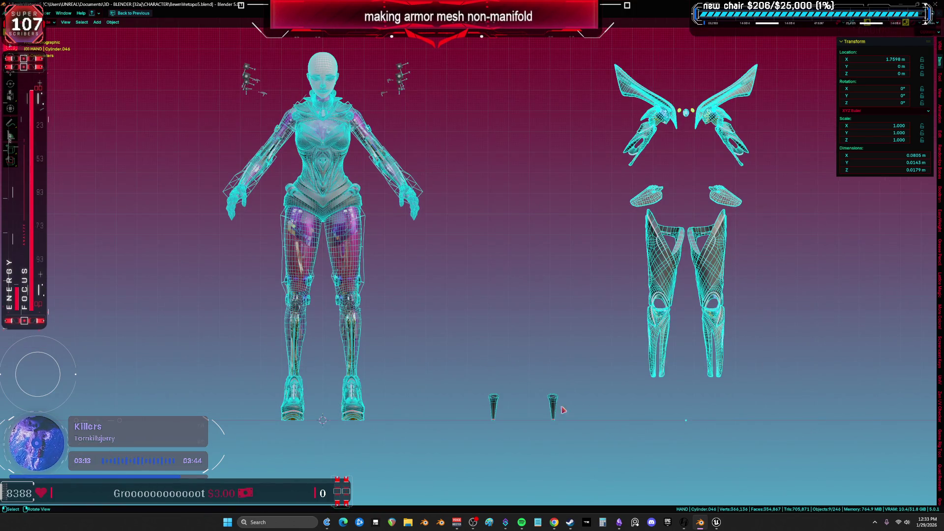
pyautogui.moveTo(747, 373); pyautogui.dragTo(609, 64)
# Step: Frame the wing armor and enter its Edit Mode in wireframe
pyautogui.hotkey('alt', 'g')
pyautogui.hotkey('ctrl', 'z')
pyautogui.press('KP_Decimal')
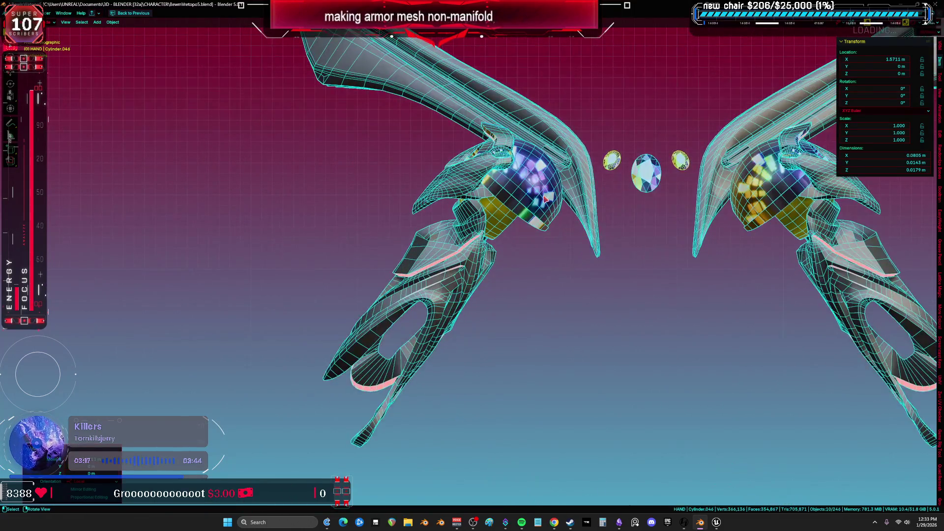
pyautogui.scroll(-2, 550, 210)
pyautogui.press('Tab')
pyautogui.scroll(4, 549, 210)
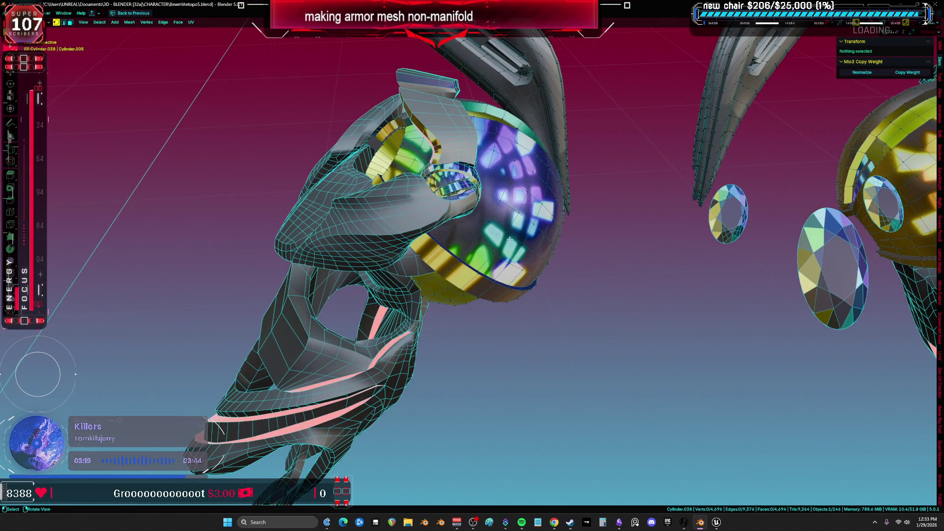
pyautogui.hotkey('shift', 'z')
# Step: Select the connected glowing sphere and separate it into its own object
pyautogui.press('l')
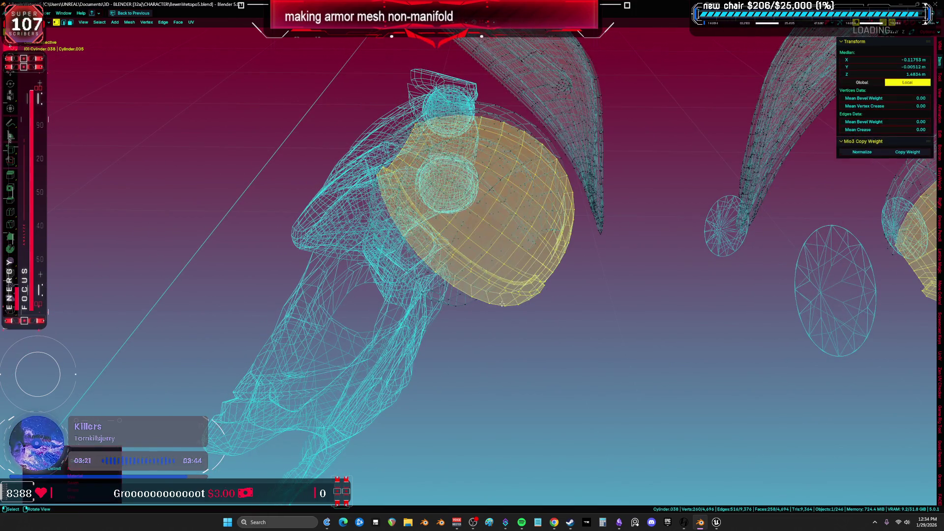
pyautogui.moveTo(532, 302)
pyautogui.mouseDown(button='middle')
pyautogui.moveTo(593, 138)
pyautogui.moveTo(655, 154)
pyautogui.mouseUp(button='middle')
pyautogui.press('p')
pyautogui.click(673, 214)
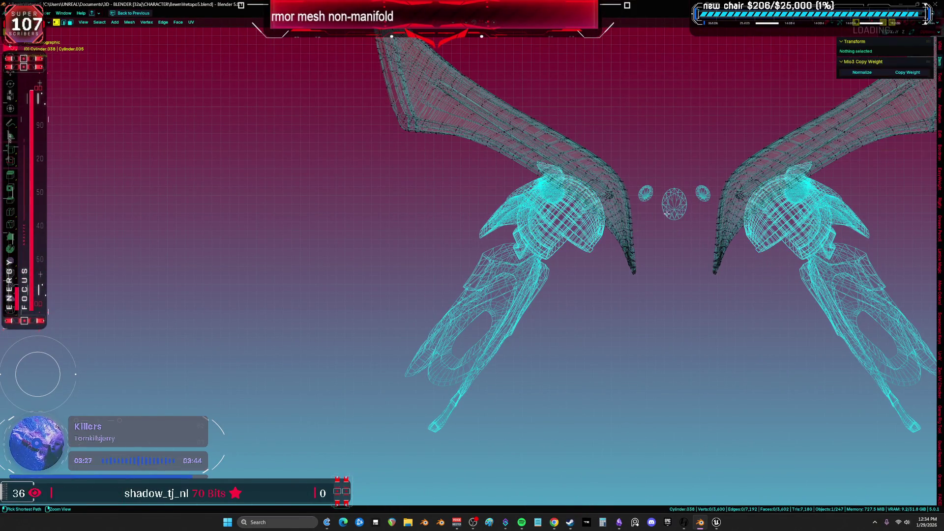
pyautogui.press('Tab')
pyautogui.click(588, 245)
# Step: Return to solid shading and pan to show the body beside the armor
pyautogui.keyDown('shift'); pyautogui.moveTo(586, 240); pyautogui.dragTo(421, 181, button='middle'); pyautogui.keyUp('shift')
pyautogui.hotkey('shift', 'z')
pyautogui.scroll(-5, 562, 135)
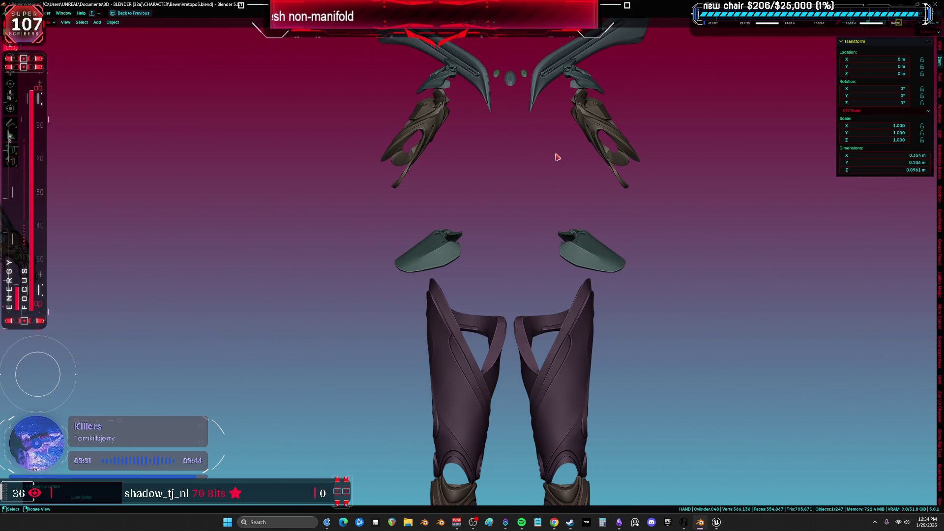
pyautogui.keyDown('shift'); pyautogui.moveTo(123, 234); pyautogui.dragTo(303, 225, button='middle'); pyautogui.keyUp('shift')
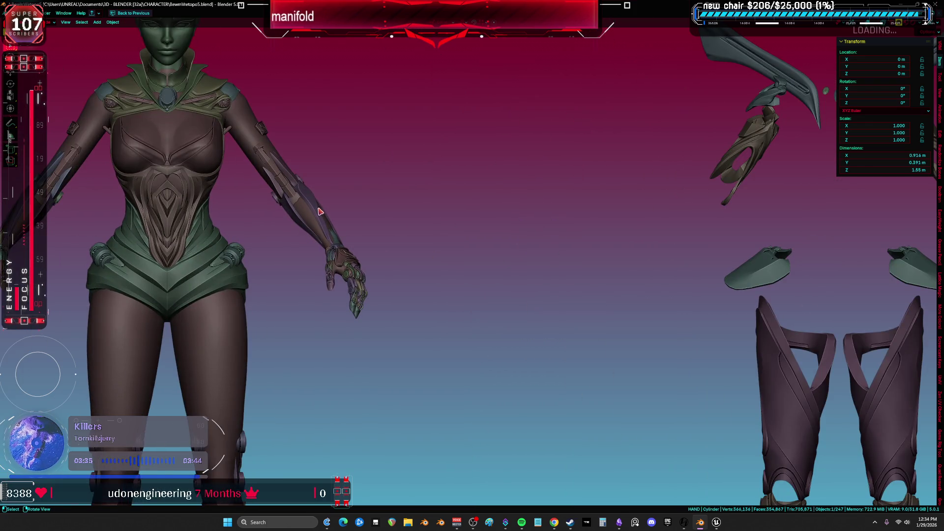
pyautogui.scroll(-4, 320, 211)
pyautogui.scroll(4, 334, 230)
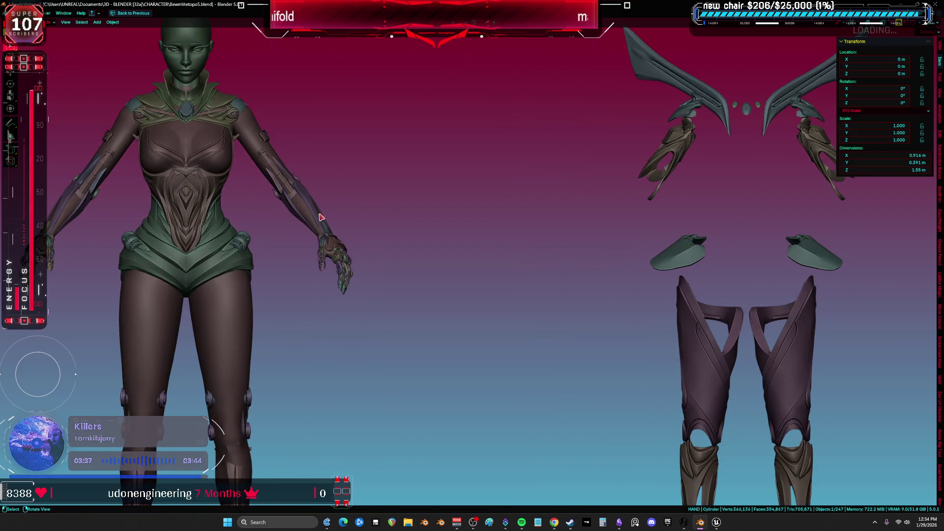
# Step: Move the forearm armor along X to sit beside the wings
pyautogui.hotkey('shift', 'z')
pyautogui.click(311, 207)
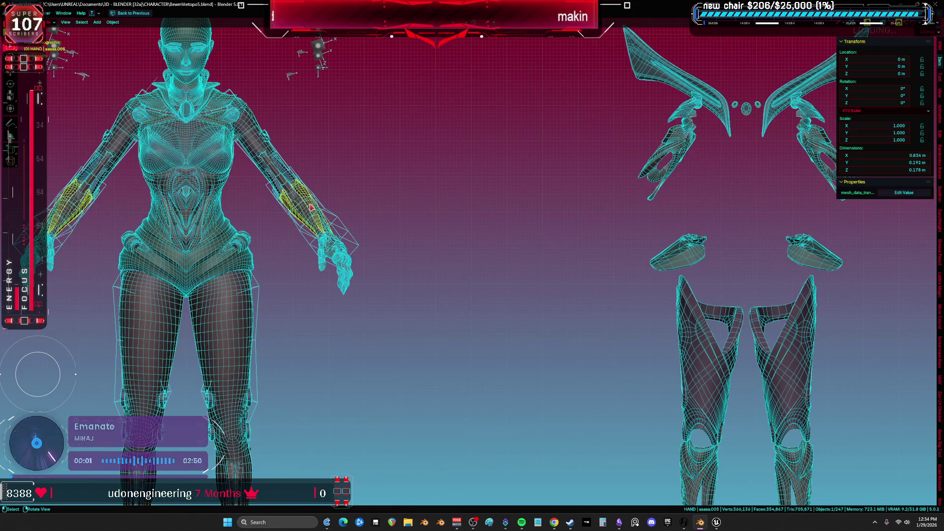
pyautogui.press('g')
pyautogui.press('x')
pyautogui.keyDown('shift'); pyautogui.moveTo(628, 241); pyautogui.dragTo(406, 244, button='middle'); pyautogui.keyUp('shift')
pyautogui.click(460, 238)
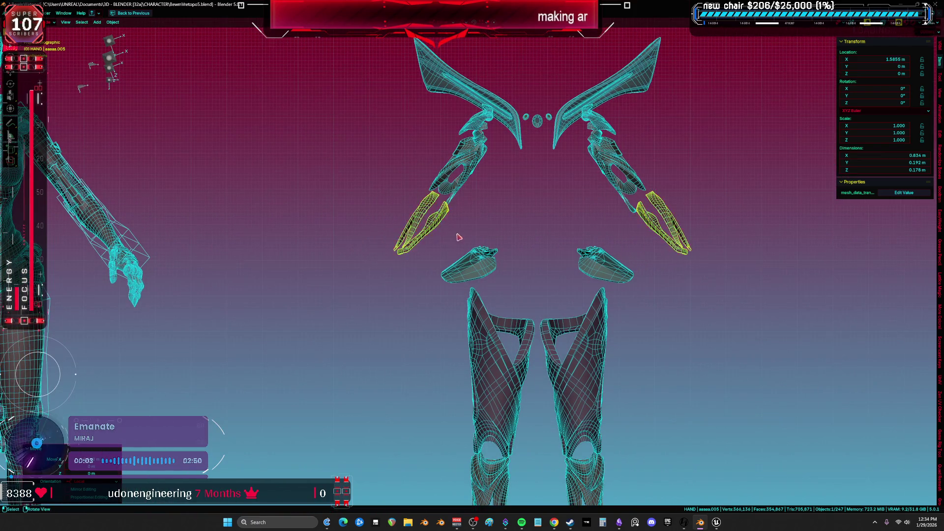
pyautogui.hotkey('shift', 'z')
# Step: Box-select all the armor pieces, nudge them closer to the body, and isolate them
pyautogui.keyDown('ctrl'); pyautogui.scroll(3, 443, 242); pyautogui.keyUp('ctrl')
pyautogui.scroll(3, 393, 229)
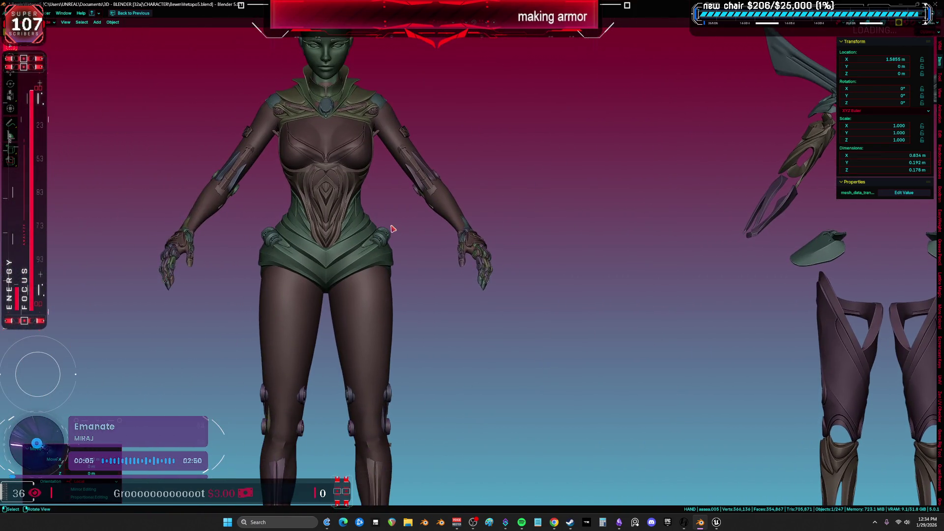
pyautogui.keyDown('ctrl'); pyautogui.scroll(-6, 523, 236); pyautogui.keyUp('ctrl')
pyautogui.scroll(-2, 400, 249)
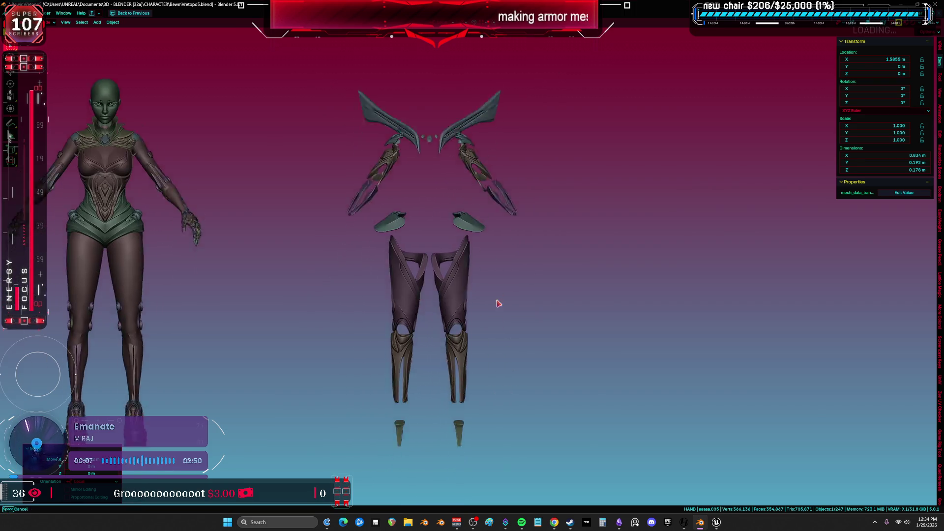
pyautogui.moveTo(522, 451); pyautogui.dragTo(359, 84)
pyautogui.hotkey('shift', 'z')
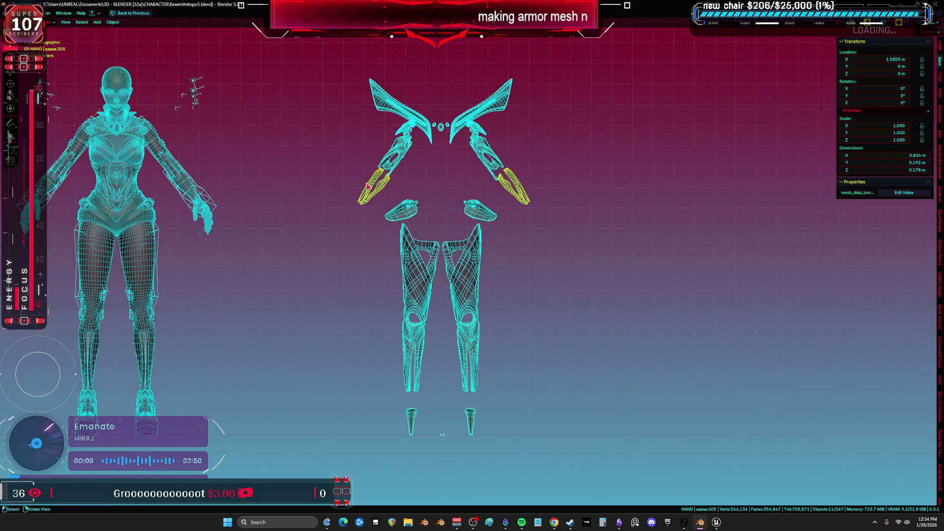
pyautogui.press('g')
pyautogui.click(432, 225)
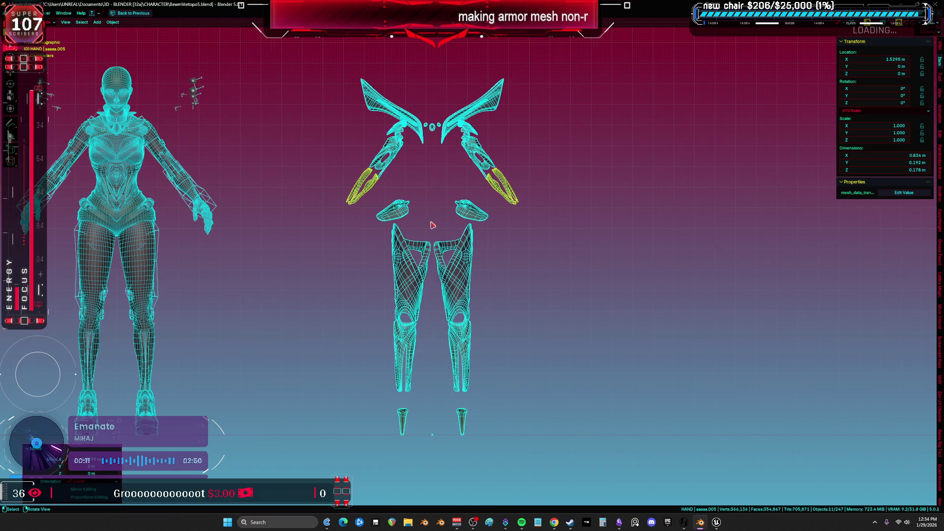
pyautogui.press('KP_Divide')
pyautogui.moveTo(431, 225)
pyautogui.mouseDown(button='middle')
pyautogui.moveTo(490, 209)
pyautogui.moveTo(354, 211)
pyautogui.moveTo(585, 183)
pyautogui.moveTo(476, 288)
pyautogui.moveTo(522, 244)
pyautogui.moveTo(459, 214)
pyautogui.moveTo(495, 194)
pyautogui.moveTo(487, 200)
pyautogui.moveTo(440, 118)
pyautogui.moveTo(427, 188)
pyautogui.mouseUp(button='middle')
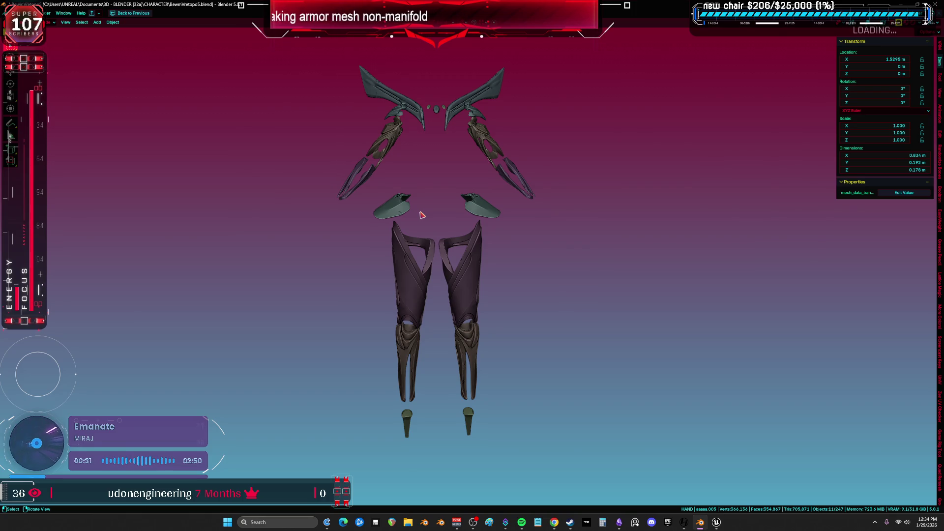
# Step: Select the centre gem, the small rings, the wing armor and the two heel cones
pyautogui.press('KP_Divide')
pyautogui.hotkey('shift', 'z')
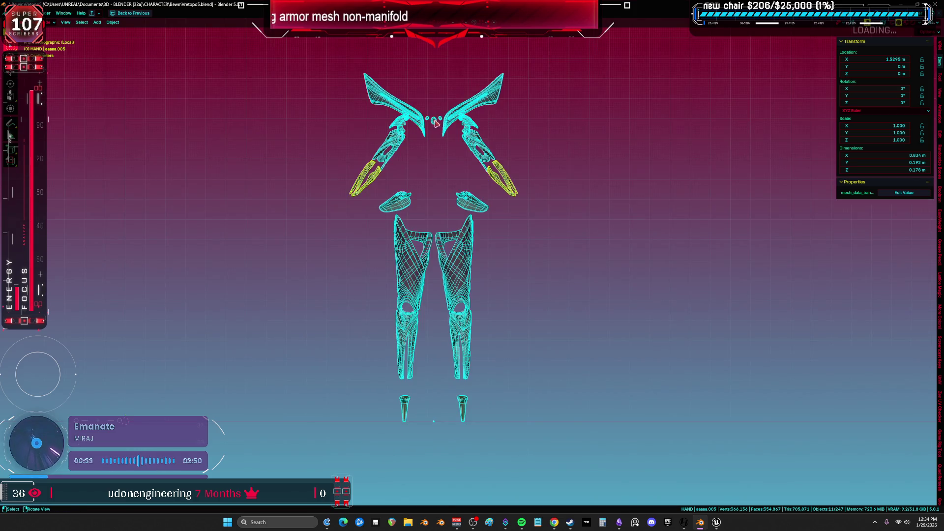
pyautogui.scroll(3, 534, 260)
pyautogui.scroll(5, 419, 267)
pyautogui.click(358, 238)
pyautogui.click(350, 241)
pyautogui.scroll(-4, 349, 244)
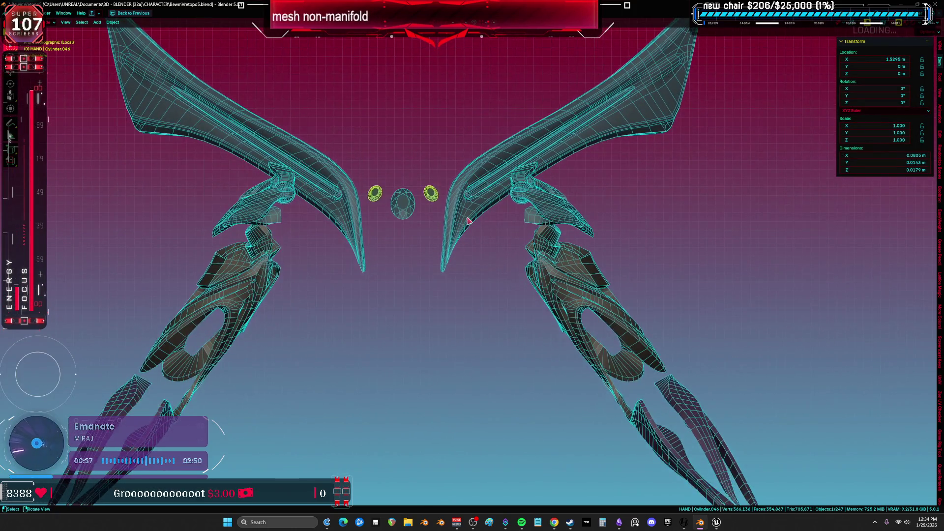
pyautogui.click(445, 236)
pyautogui.scroll(-4, 480, 326)
pyautogui.keyDown('shift'); pyautogui.moveTo(480, 327); pyautogui.dragTo(481, 152, button='middle'); pyautogui.keyUp('shift')
pyautogui.scroll(1, 508, 368)
pyautogui.click(500, 389)
pyautogui.moveTo(500, 389); pyautogui.dragTo(459, 382, button='middle')
# Step: Select all cone vertices in front view and restore the full layout with the UV editor
pyautogui.press('Tab')
pyautogui.press('a')
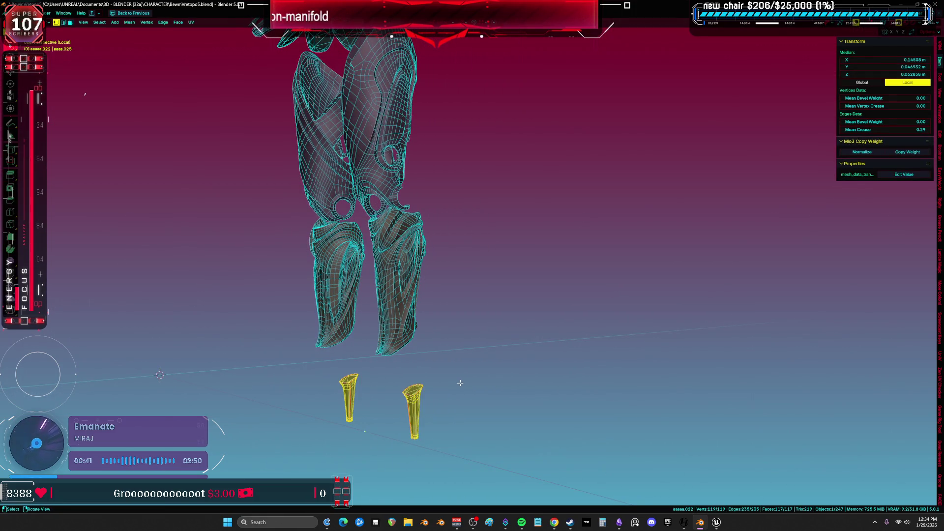
pyautogui.press('KP_1')
pyautogui.scroll(-1, 344, 295)
pyautogui.hotkey('ctrl', 'space')
pyautogui.scroll(-5, 427, 323)
pyautogui.scroll(2, 426, 323)
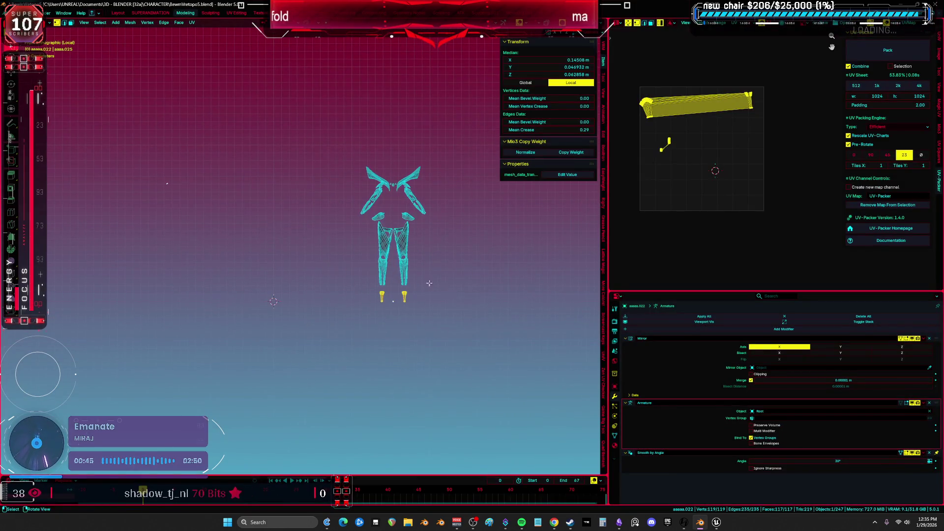
pyautogui.press('Tab')
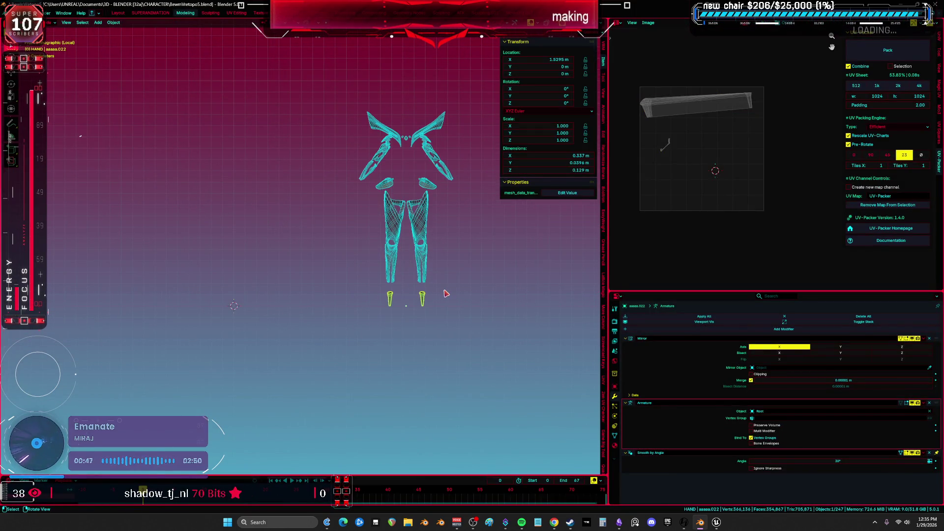
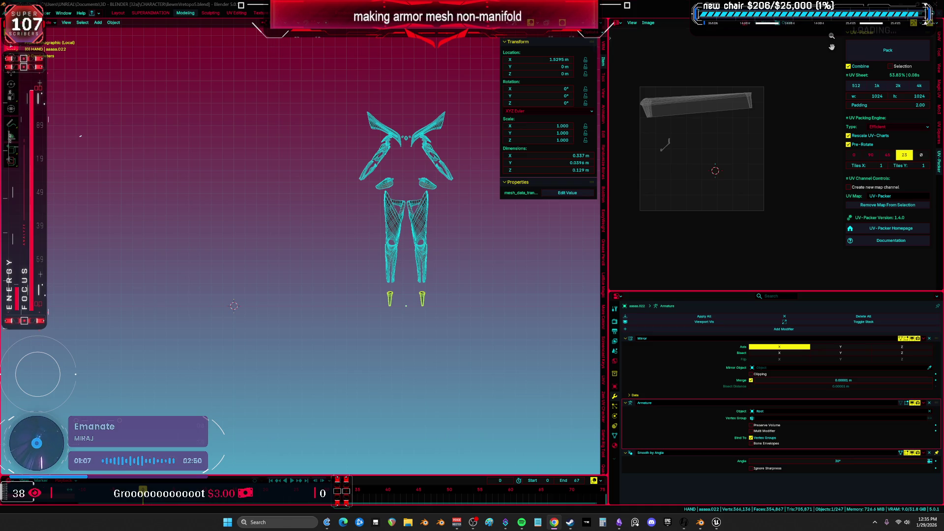
# Step: Rename the heel pieces to DS_Heel and give the heel mesh data the same name
pyautogui.press('F2')
pyautogui.write('BS_H')
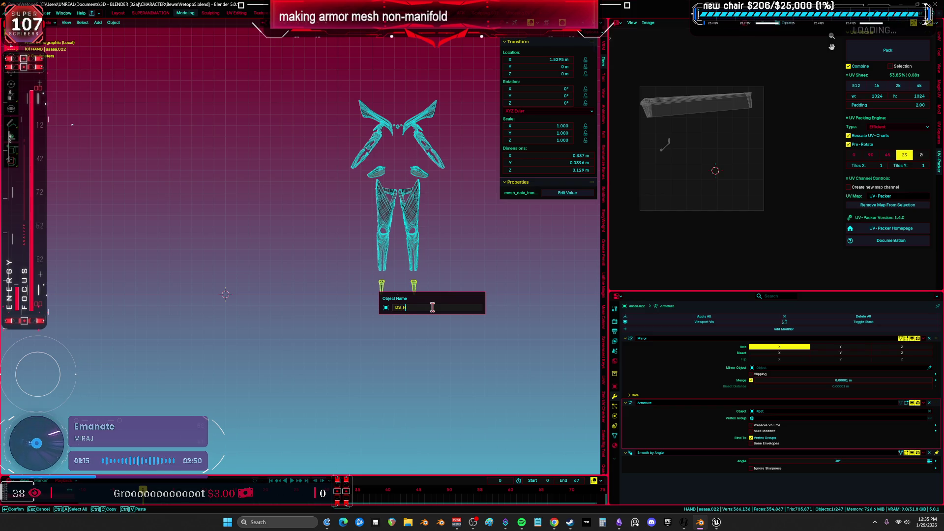
pyautogui.write('eel')
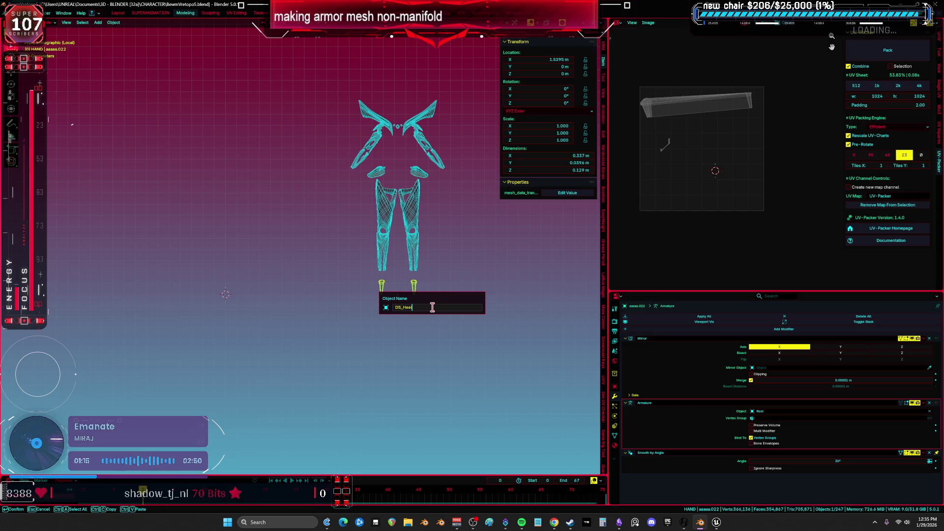
pyautogui.press('Return')
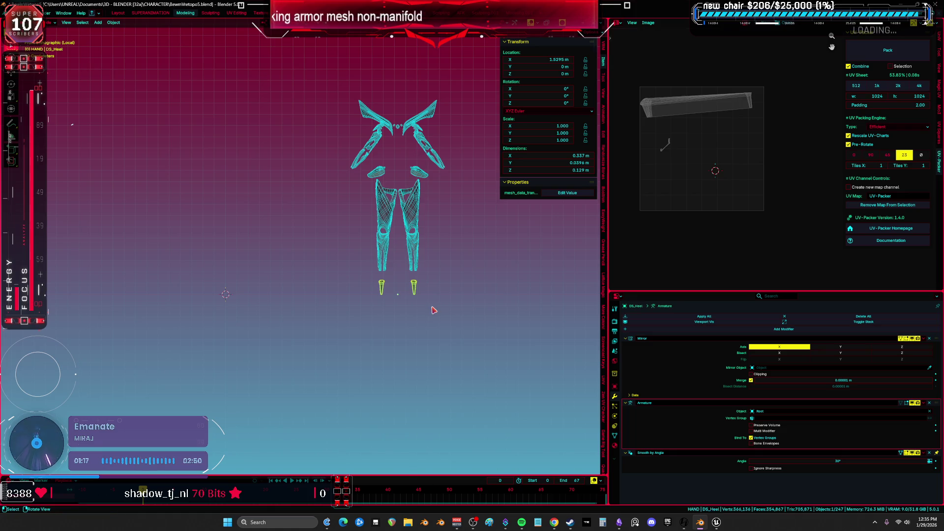
pyautogui.scroll(4, 389, 290)
pyautogui.press('F2')
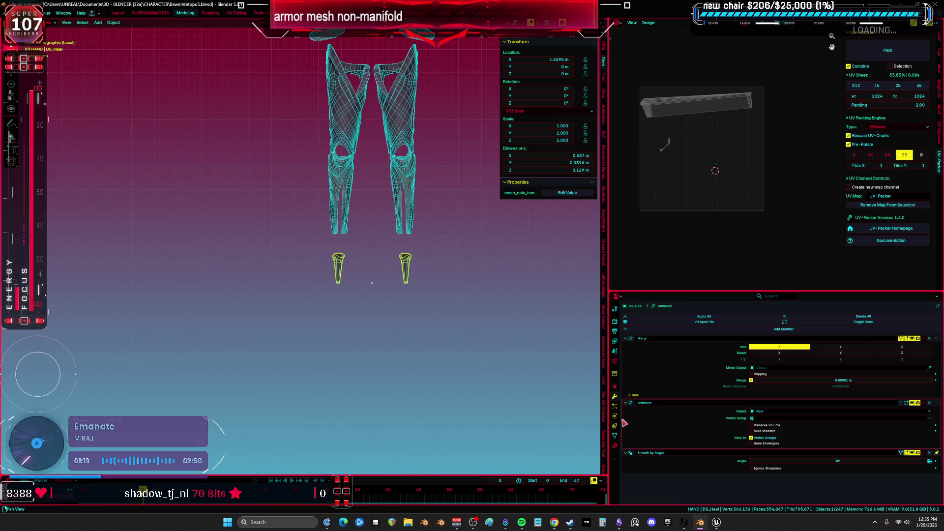
pyautogui.click(615, 436)
pyautogui.doubleClick(667, 317)
pyautogui.press('Return')
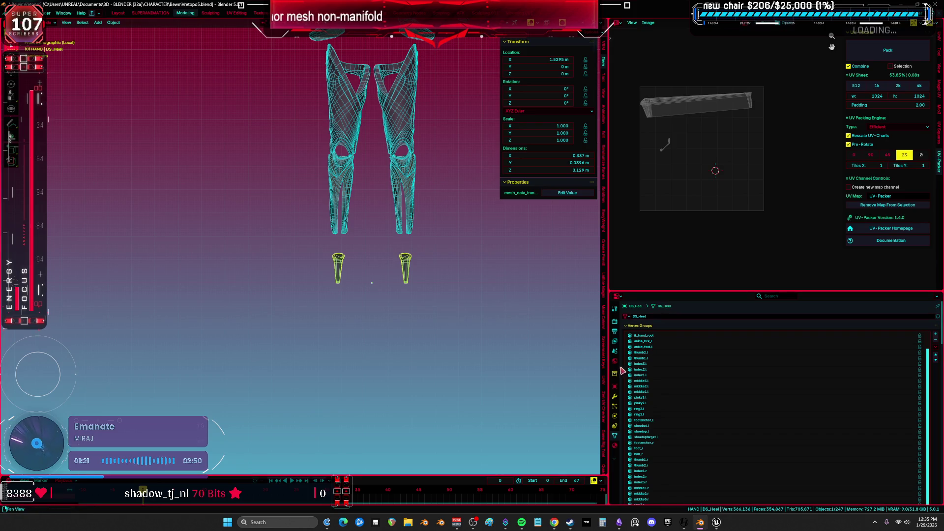
pyautogui.scroll(4, 373, 276)
# Step: Rename the calf armor pieces to DS_Calf
pyautogui.click(397, 237)
pyautogui.press('F2')
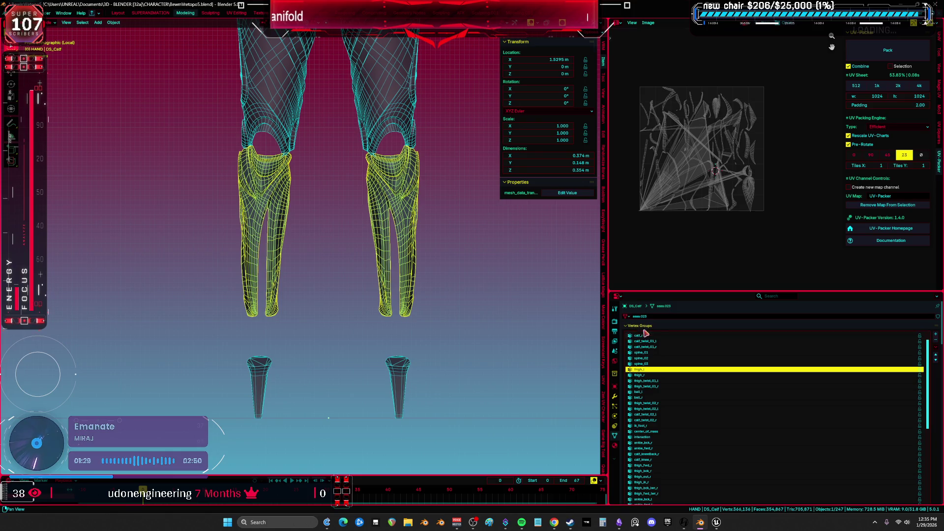
pyautogui.keyDown('shift'); pyautogui.scroll(5, 378, 294); pyautogui.keyUp('shift')
pyautogui.keyDown('shift'); pyautogui.scroll(1, 378, 294); pyautogui.keyUp('shift')
# Step: Rename the thigh armor pieces to DS_Thigh
pyautogui.click(378, 294)
pyautogui.press('F2')
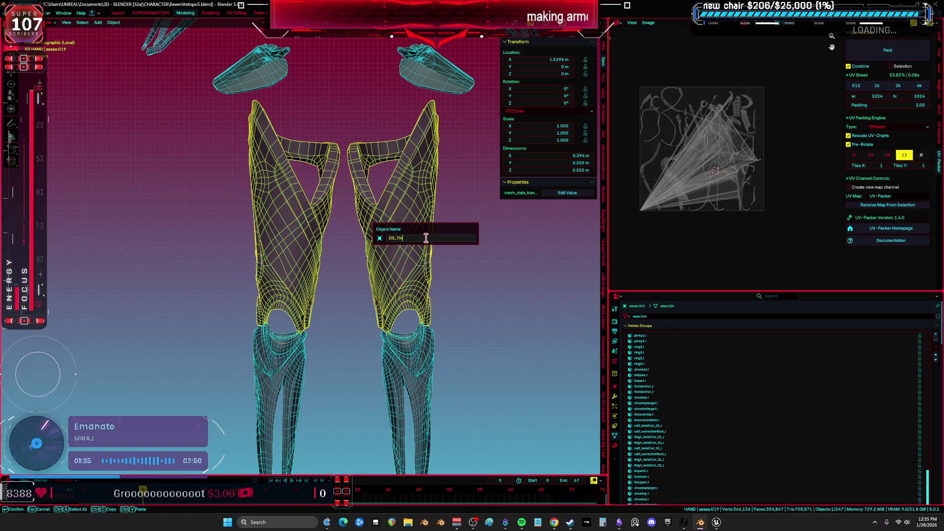
pyautogui.write('DS_Thigh')
pyautogui.press('Return')
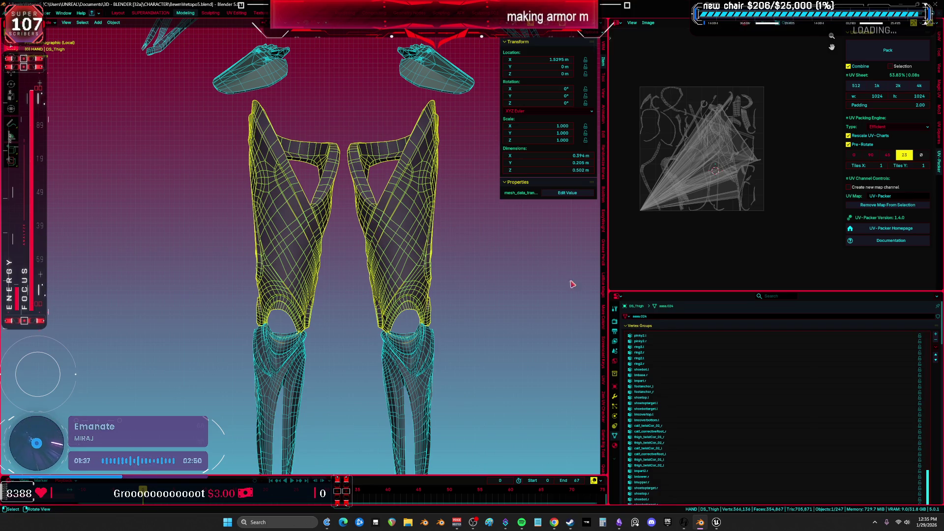
pyautogui.keyDown('shift'); pyautogui.scroll(5, 379, 263); pyautogui.keyUp('shift')
# Step: In Edit Mode, select the duplicate shoulder pad geometry and delete its vertices
pyautogui.moveTo(379, 263)
pyautogui.mouseDown(button='middle')
pyautogui.moveTo(422, 286)
pyautogui.moveTo(386, 268)
pyautogui.moveTo(174, 241)
pyautogui.moveTo(161, 205)
pyautogui.moveTo(176, 234)
pyautogui.mouseUp(button='middle')
pyautogui.click(405, 283)
pyautogui.press('Tab')
pyautogui.scroll(3, 418, 280)
pyautogui.press('l')
pyautogui.press('l')
pyautogui.click(160, 205)
pyautogui.press('l')
pyautogui.rightClick(177, 234)
pyautogui.hotkey('alt', 'a')
pyautogui.moveTo(177, 234)
pyautogui.mouseDown(button='middle')
pyautogui.moveTo(398, 267)
pyautogui.moveTo(377, 284)
pyautogui.mouseUp(button='middle')
pyautogui.press('l')
pyautogui.press('x')
pyautogui.click(380, 290)
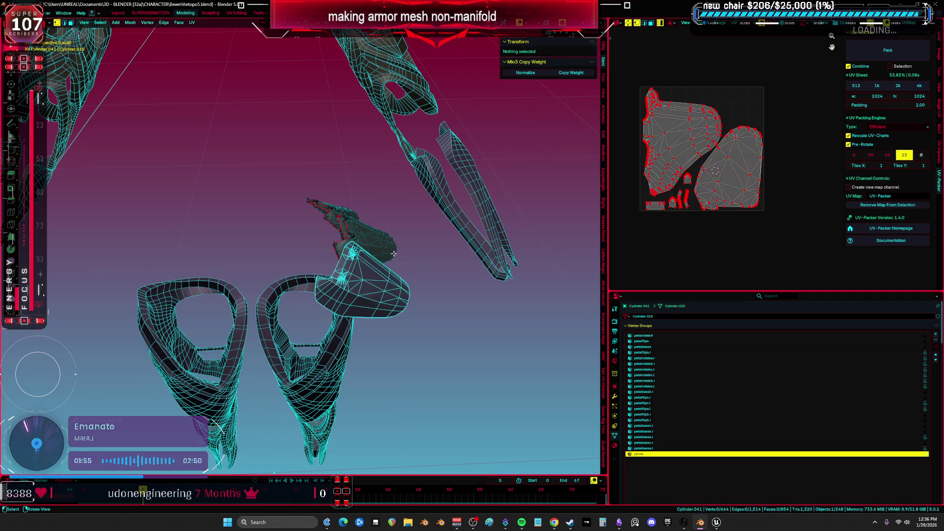
# Step: Separate the linked flap piece into its own object and return to Object Mode
pyautogui.click(382, 247)
pyautogui.press('l')
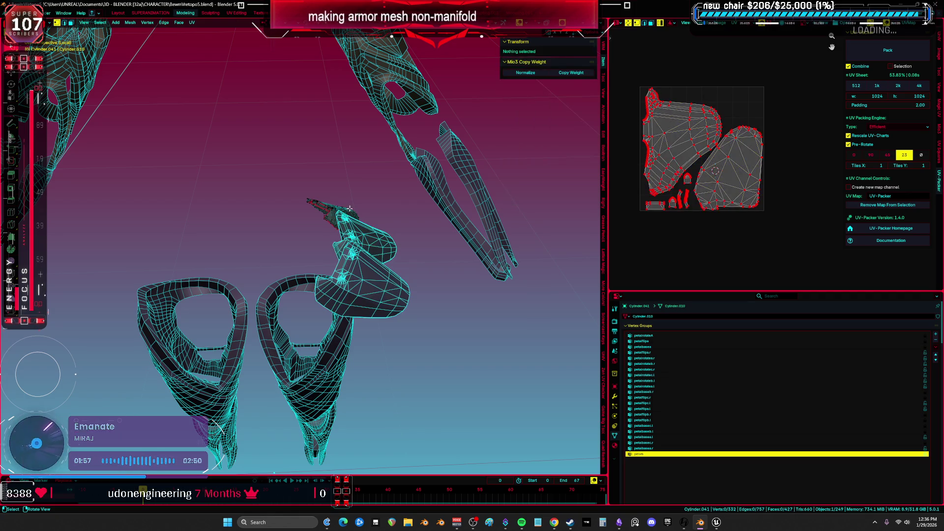
pyautogui.press('p')
pyautogui.click(351, 211)
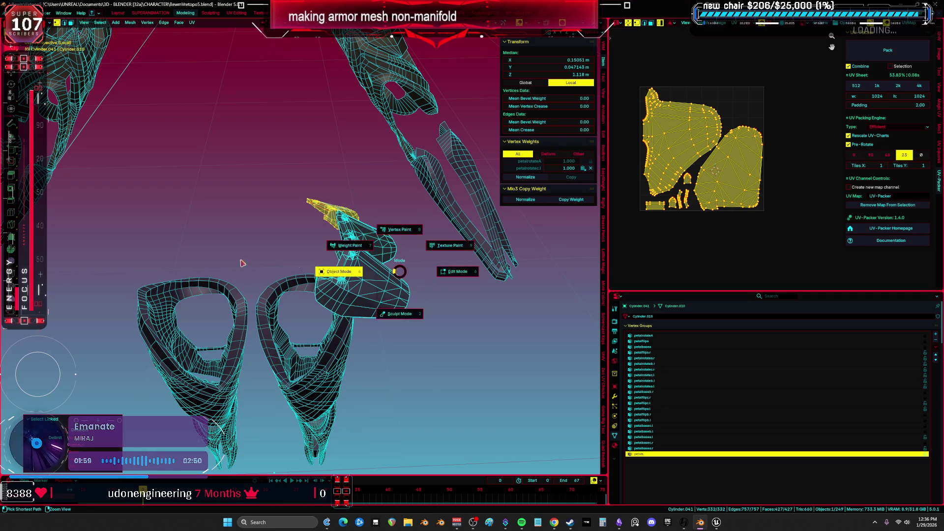
pyautogui.press('Tab')
# Step: Rename the three flap objects DS_FlapC, DS_FlapB and DS_FlapA
pyautogui.press('F2')
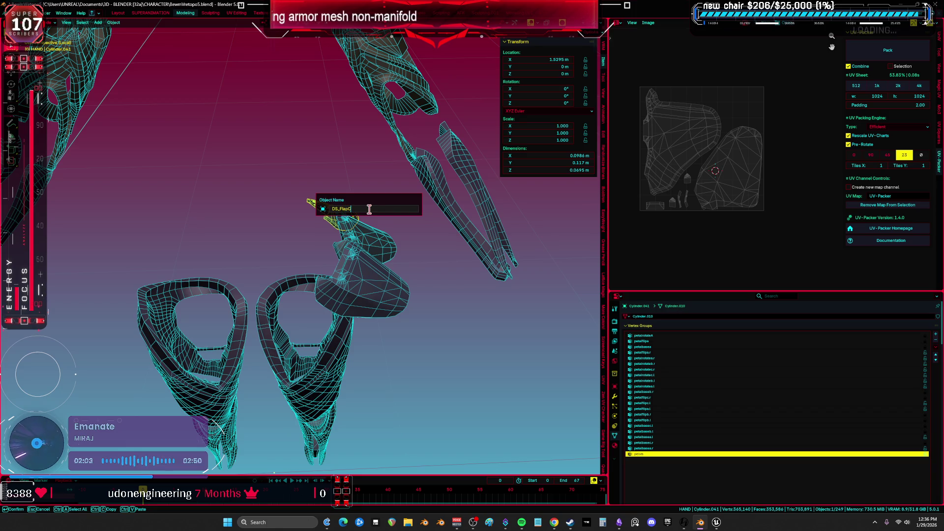
pyautogui.press('Return')
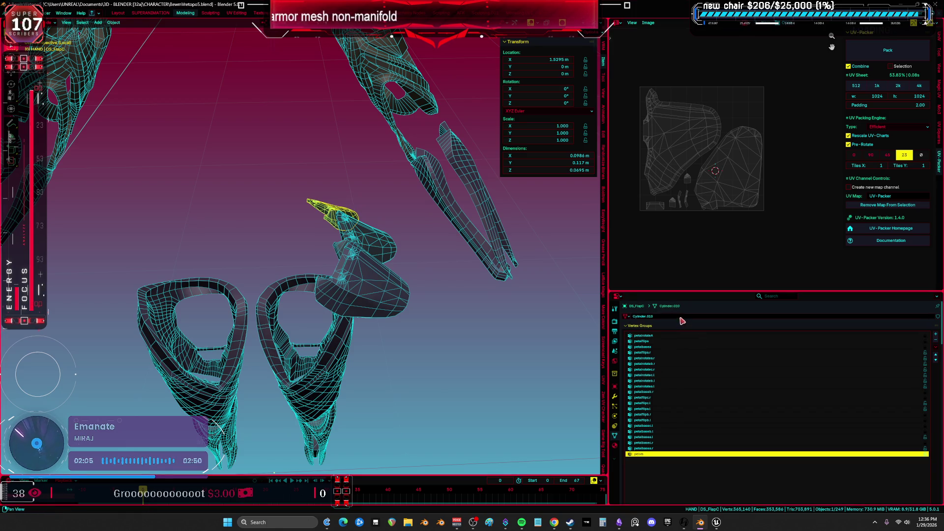
pyautogui.click(396, 243)
pyautogui.press('F2')
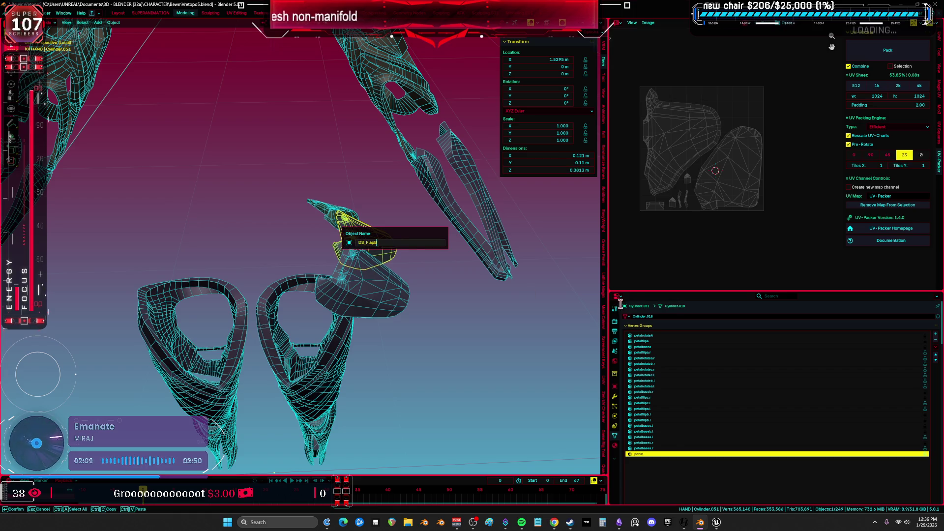
pyautogui.press('Return')
pyautogui.click(378, 294)
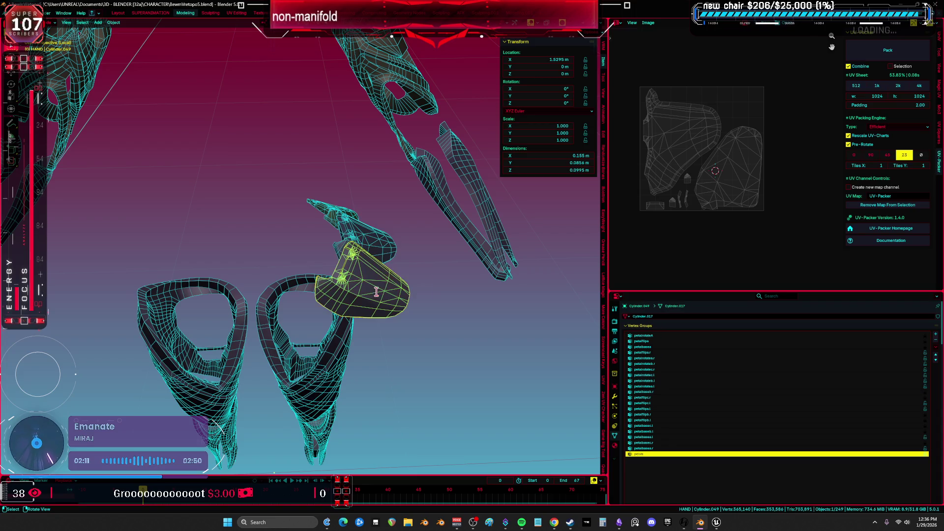
pyautogui.press('F2')
pyautogui.write('DS_FlapB')
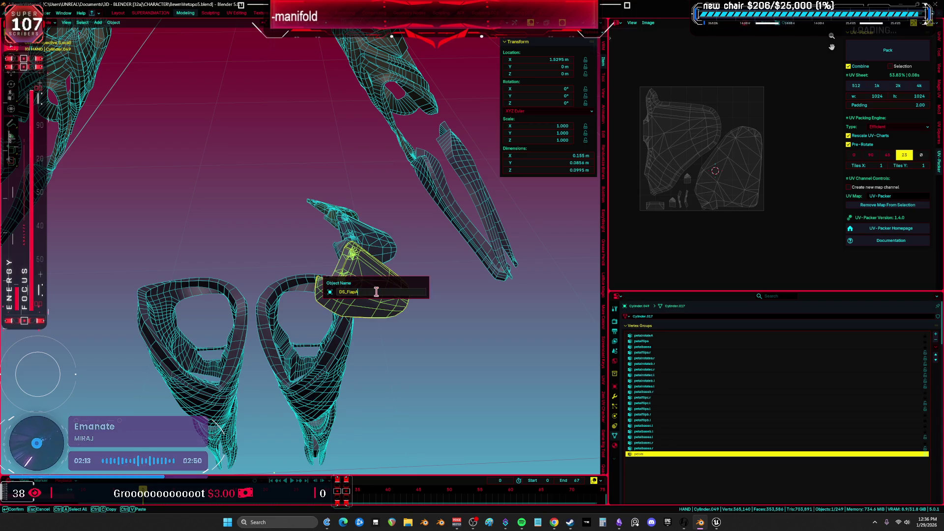
pyautogui.press('Return')
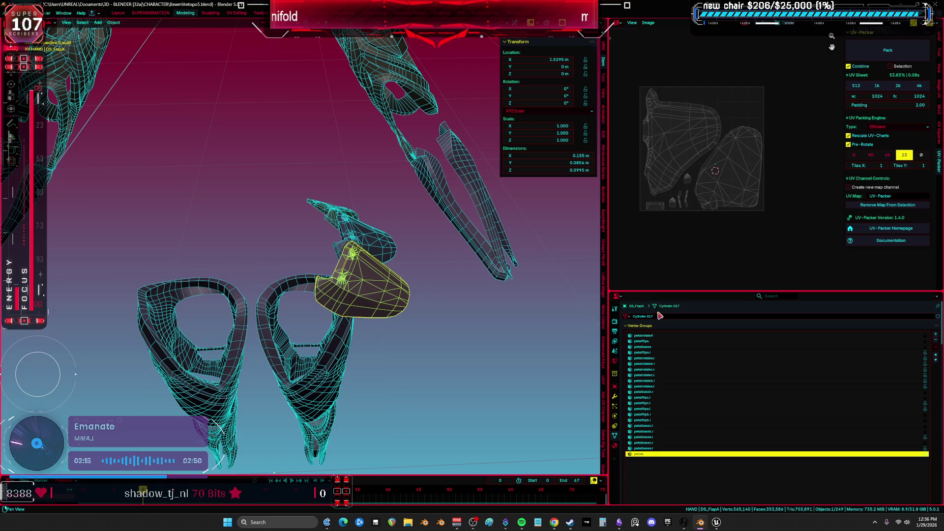
# Step: Name the lower flap's mesh data DS_FlapA as well
pyautogui.click(660, 317)
pyautogui.write('DS_FlapA')
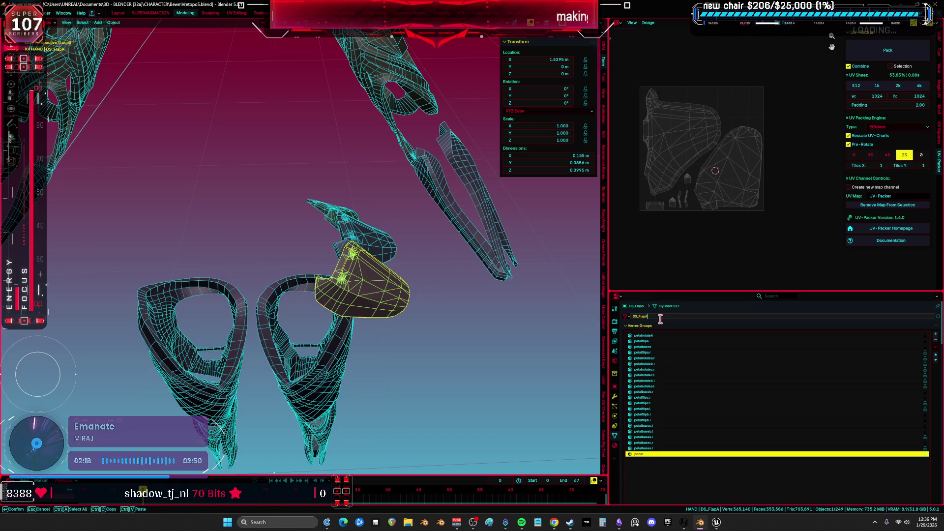
pyautogui.press('Return')
pyautogui.press('KP_1')
pyautogui.scroll(2, 317, 335)
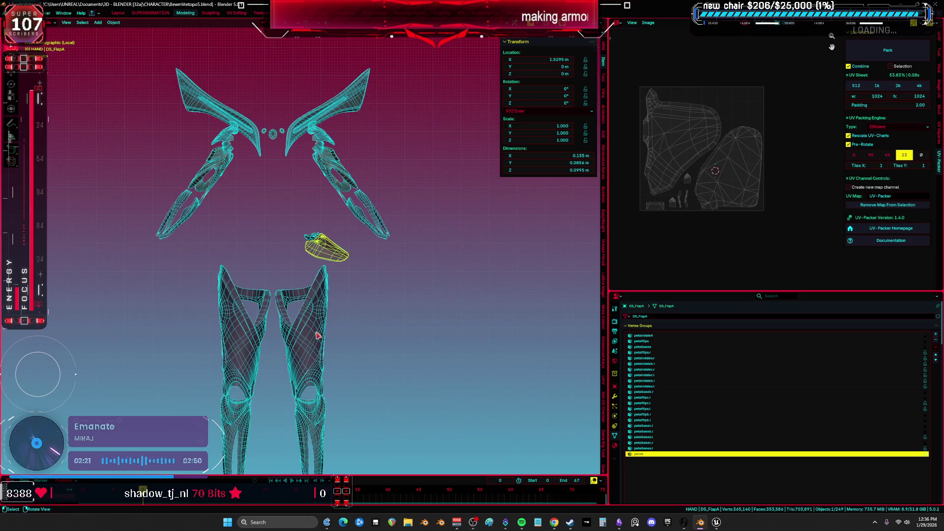
# Step: Frame the forearm armor pieces and rename them DS_Forearm
pyautogui.click(374, 230)
pyautogui.press('KP_Decimal')
pyautogui.press('F2')
pyautogui.write('DS_')
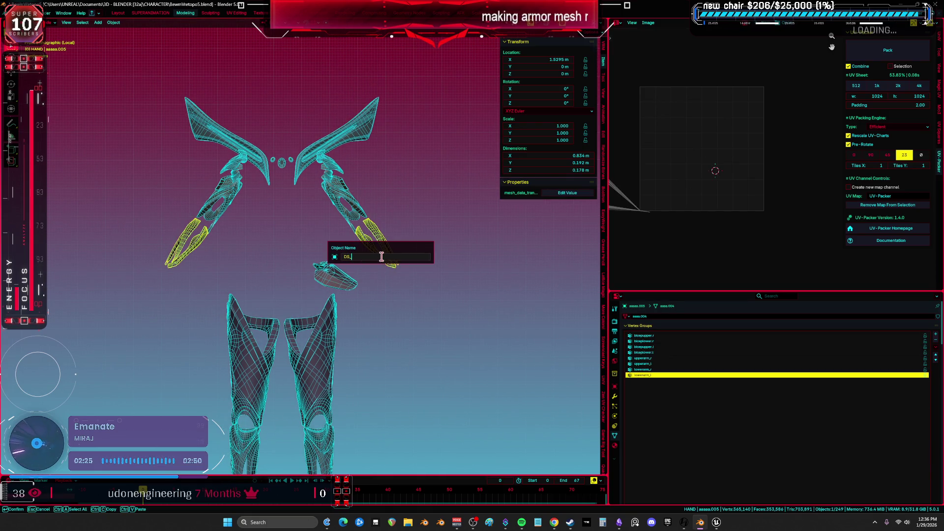
pyautogui.write('Fore')
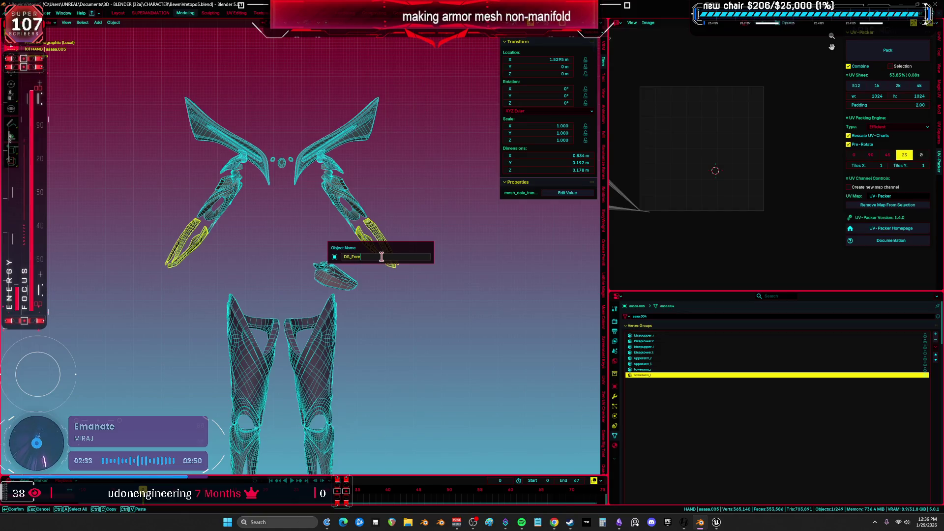
pyautogui.write('arm')
pyautogui.press('Return')
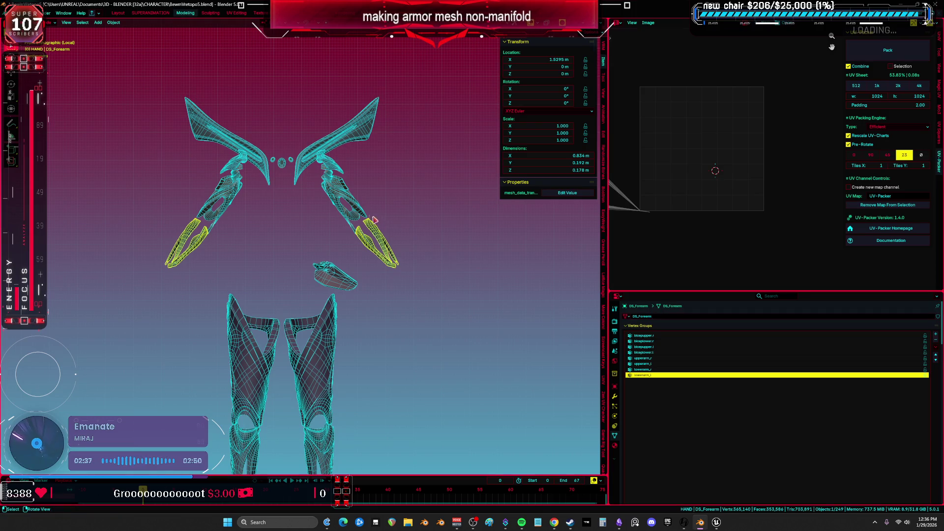
# Step: Rename the upper arm armor pieces and their mesh data to DS_Arm
pyautogui.click(358, 205)
pyautogui.press('F2')
pyautogui.write('DSS_')
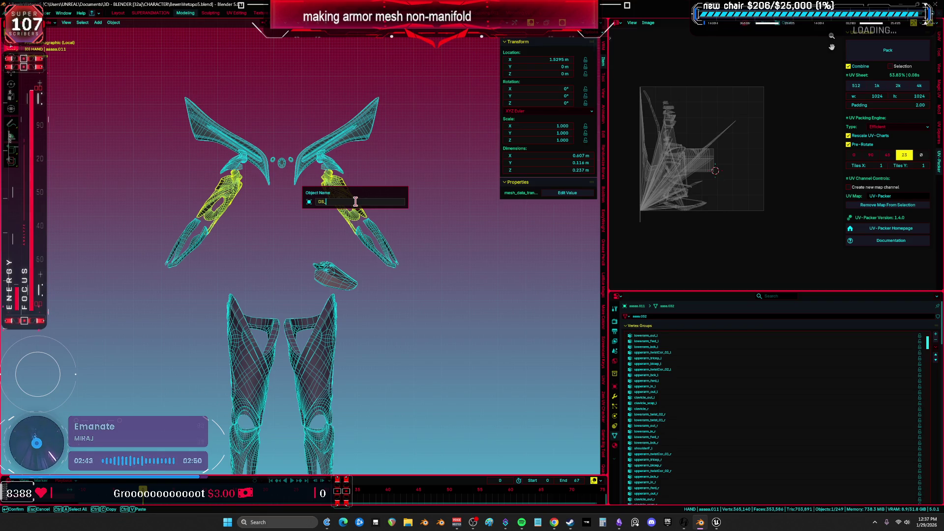
pyautogui.write('Arm')
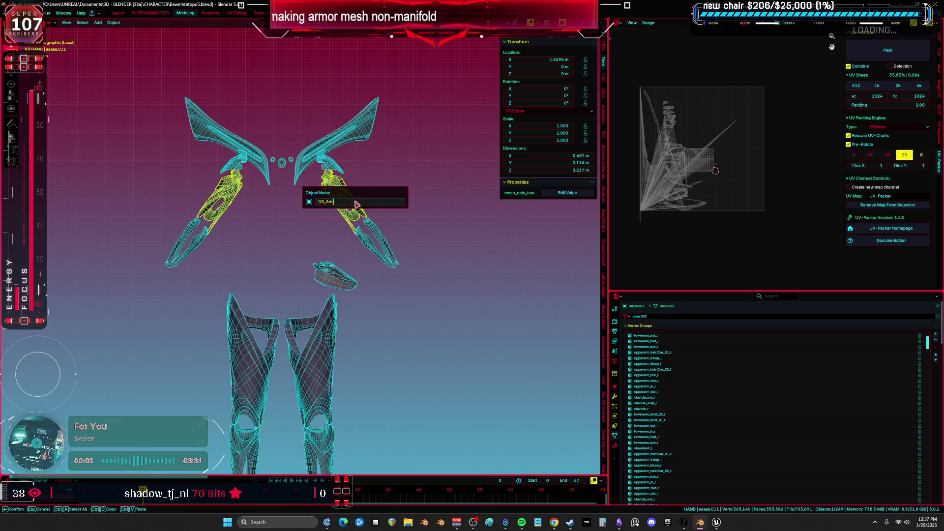
pyautogui.press('Return')
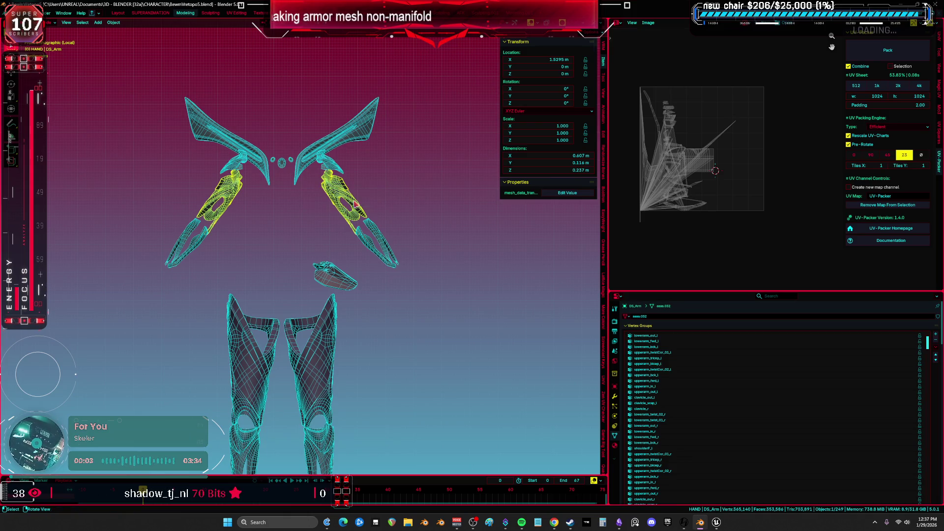
pyautogui.click(658, 316)
pyautogui.press('Return')
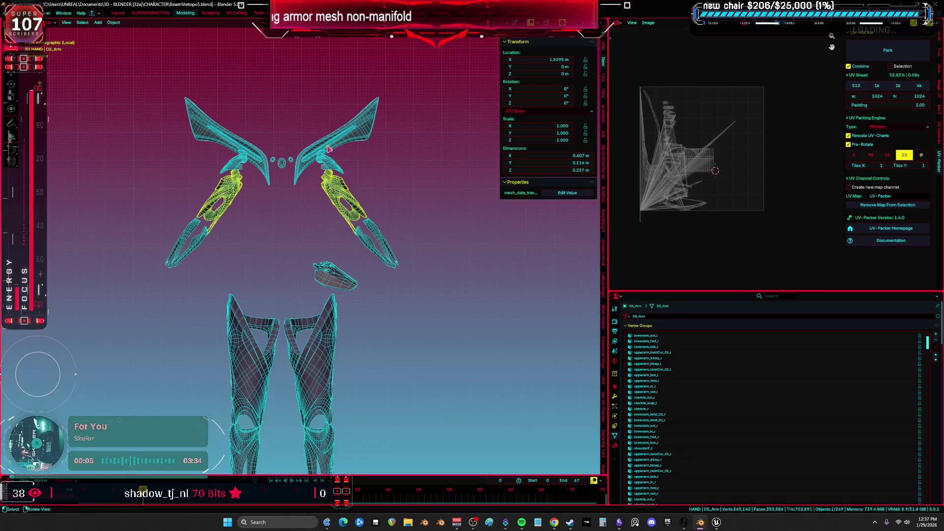
pyautogui.scroll(3, 326, 201)
pyautogui.click(357, 198)
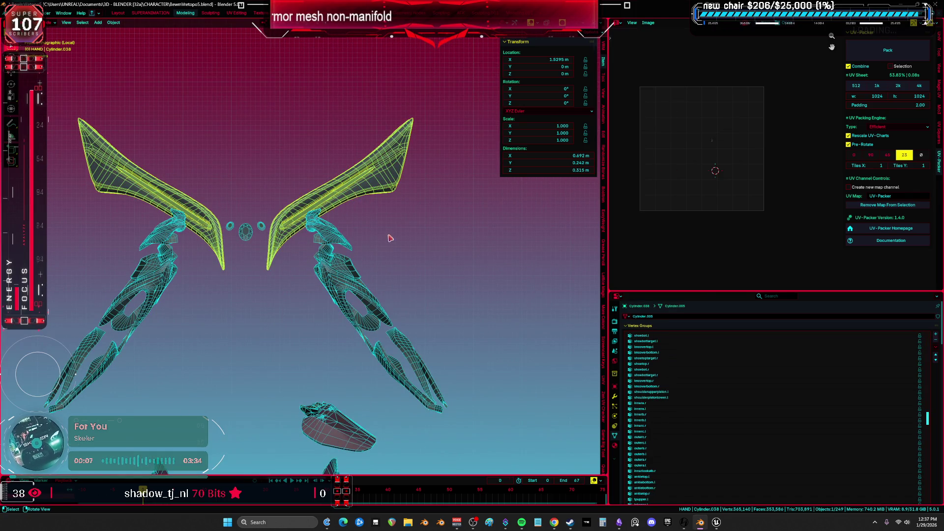
# Step: Rename the wing object and its mesh data to DS_Wings
pyautogui.press('Tab')
pyautogui.keyDown('shift'); pyautogui.moveTo(389, 235); pyautogui.dragTo(452, 255, button='middle'); pyautogui.keyUp('shift')
pyautogui.moveTo(92, 98)
pyautogui.mouseDown()
pyautogui.moveTo(242, 379)
pyautogui.moveTo(277, 125)
pyautogui.mouseUp()
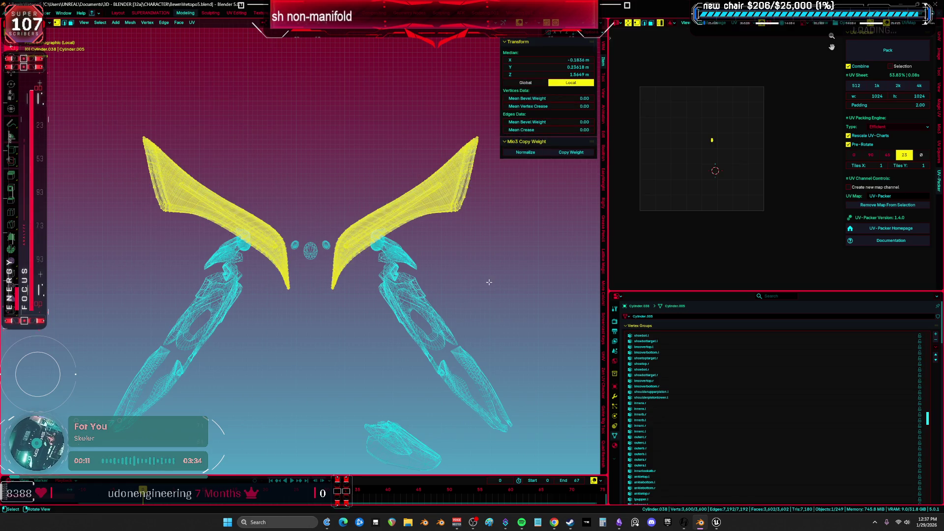
pyautogui.press('F2')
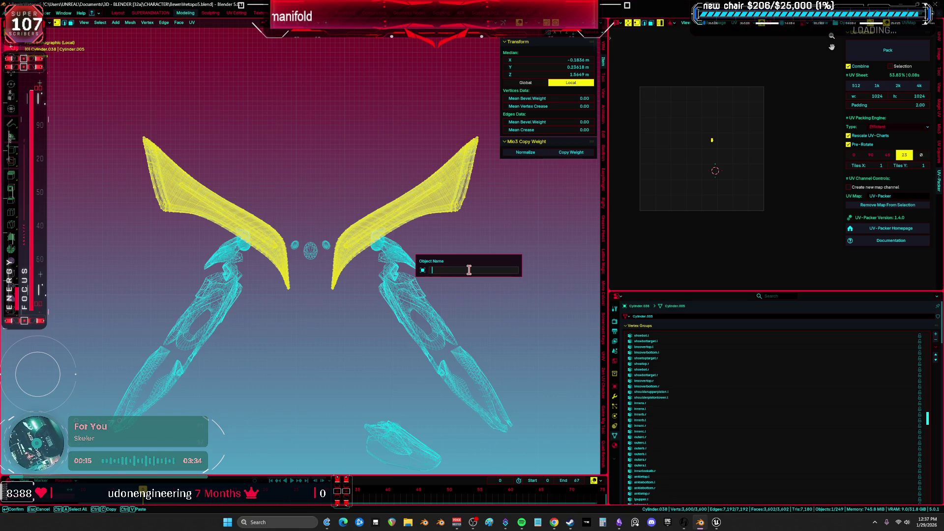
pyautogui.write('DS_Wings')
pyautogui.press('Return')
pyautogui.click(651, 317)
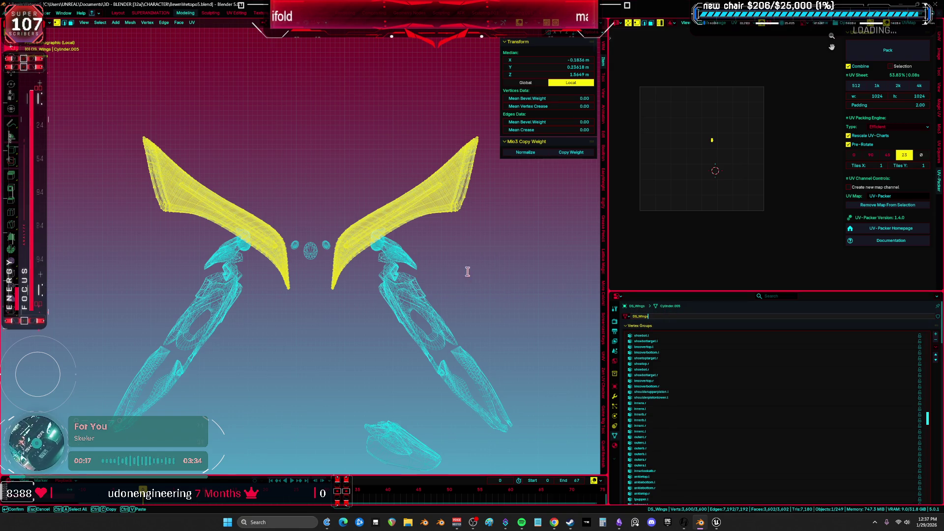
pyautogui.press('Return')
# Step: Back in Object Mode, frame the centre gem and select the mirrored side gems
pyautogui.moveTo(487, 275); pyautogui.dragTo(400, 249, button='middle')
pyautogui.hotkey('ctrl', 'Tab')
pyautogui.click(307, 223)
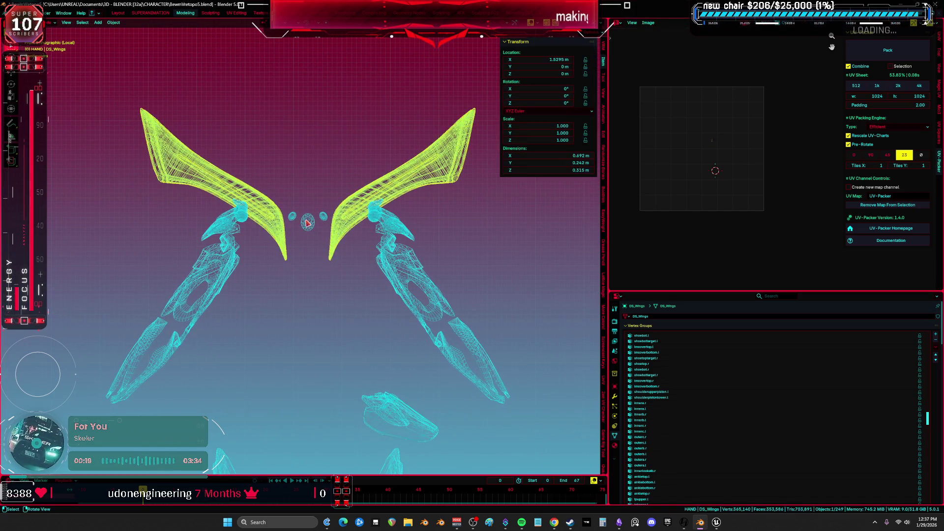
pyautogui.click(307, 222)
pyautogui.press('F2')
pyautogui.press('Escape')
pyautogui.press('KP_Decimal')
pyautogui.keyDown('shift'); pyautogui.click(302, 242); pyautogui.keyUp('shift')
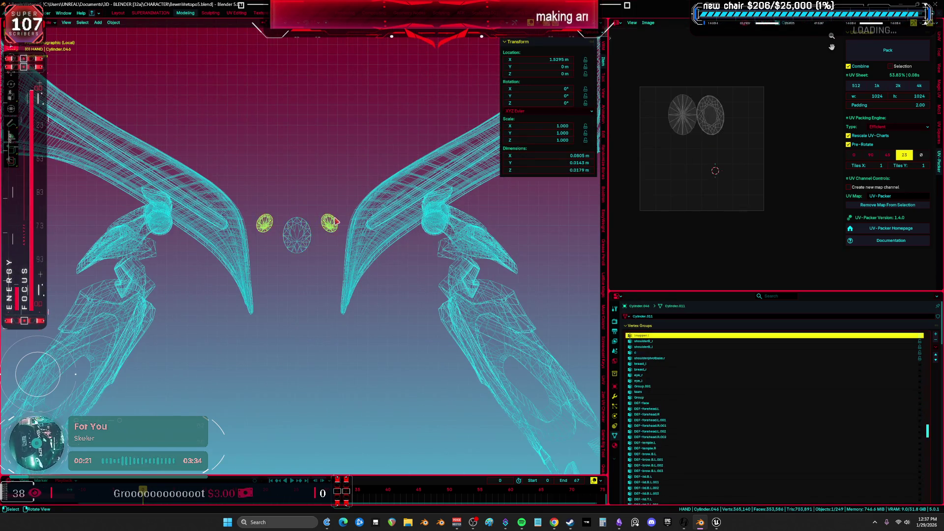
pyautogui.click(305, 246)
pyautogui.click(330, 223)
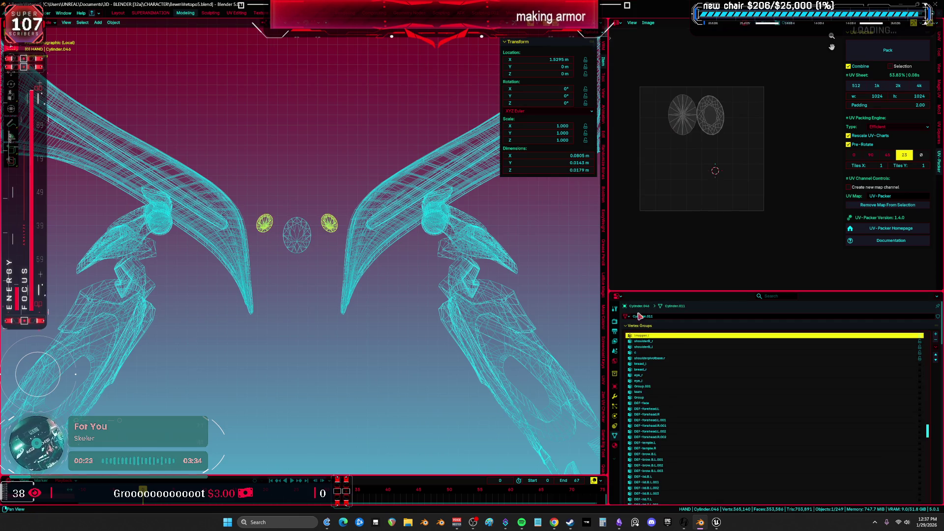
# Step: Apply the side gems' Mirror modifier
pyautogui.click(614, 396)
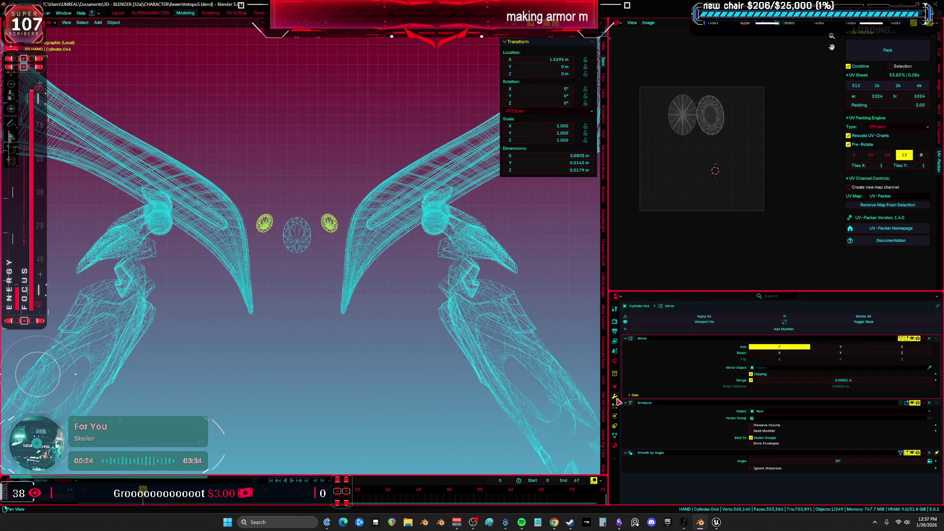
pyautogui.click(924, 339)
pyautogui.click(921, 341)
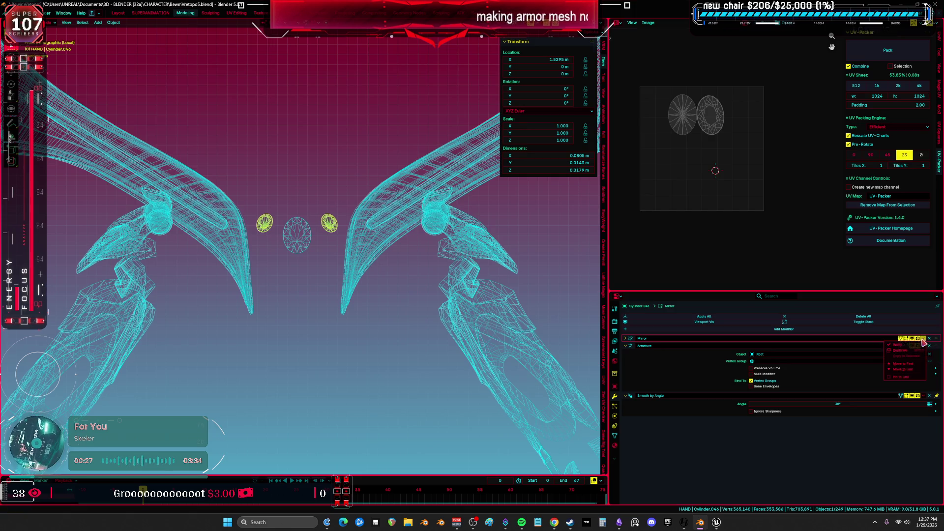
pyautogui.click(888, 351)
# Step: Join the side gems with the centre gem and name the object DS_Gems
pyautogui.keyDown('shift'); pyautogui.click(304, 231); pyautogui.keyUp('shift')
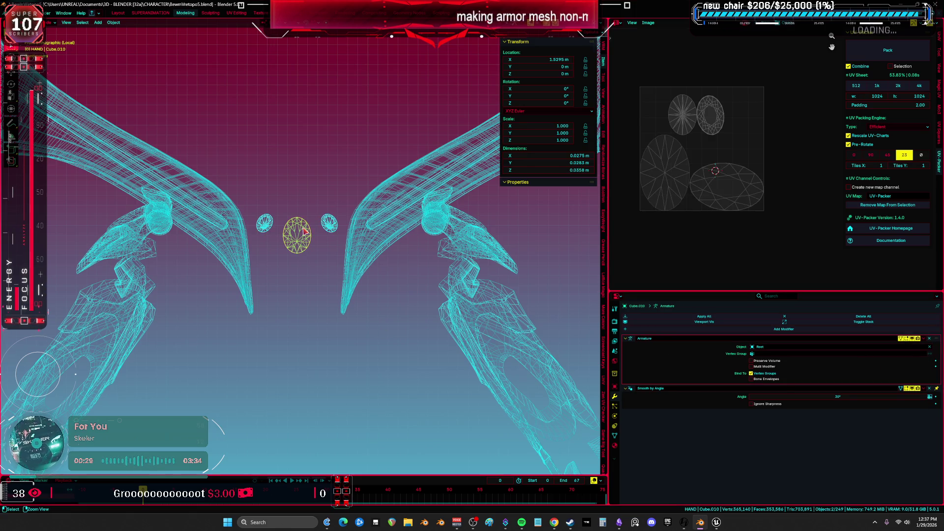
pyautogui.press('Tab')
pyautogui.press('a')
pyautogui.press('F2')
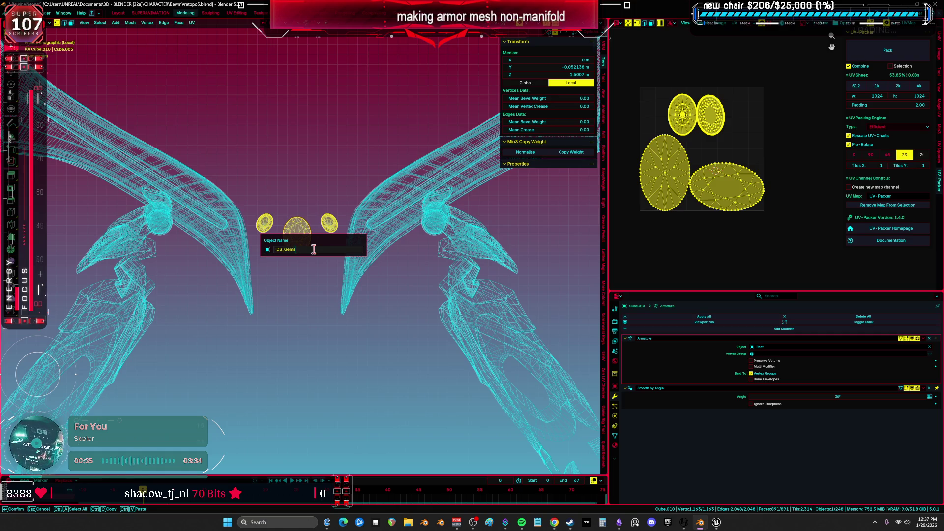
pyautogui.press('Return')
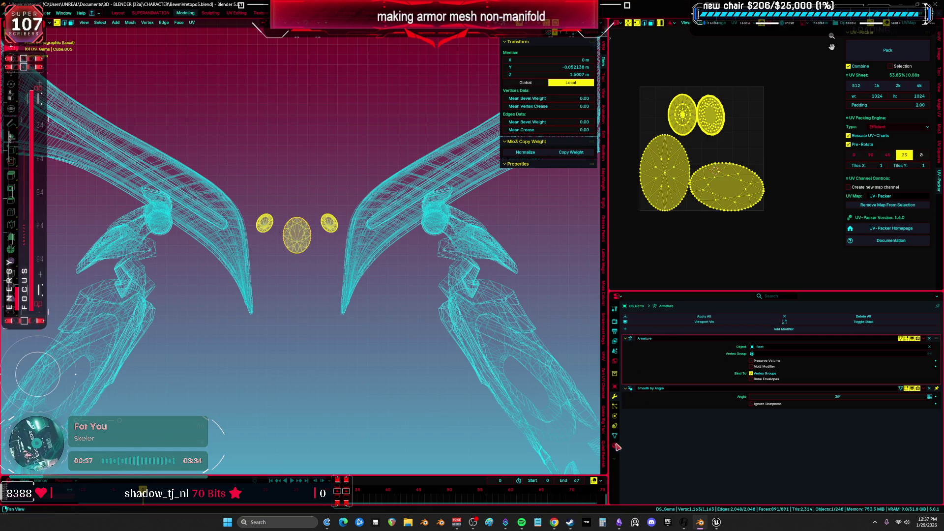
# Step: Rename the gem mesh data block to DS_Gems
pyautogui.click(616, 445)
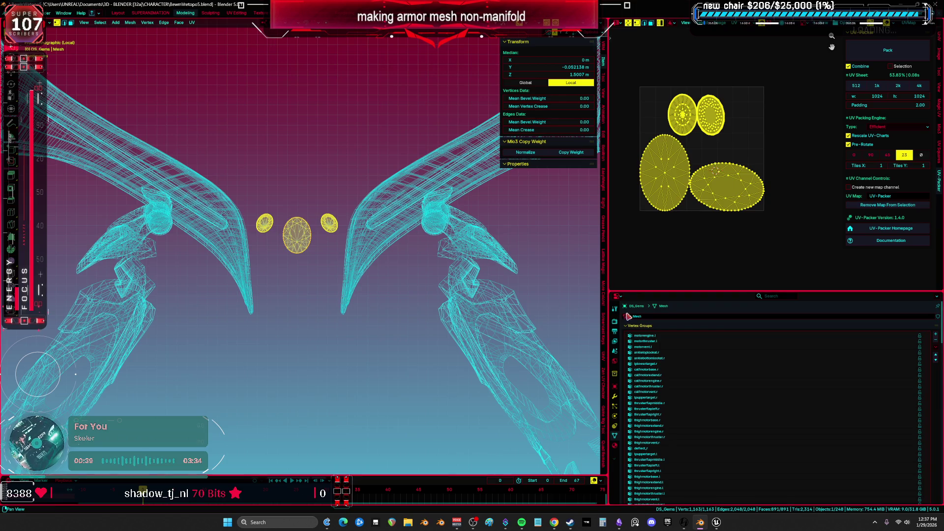
pyautogui.doubleClick(642, 317)
pyautogui.write('DS_Gem')
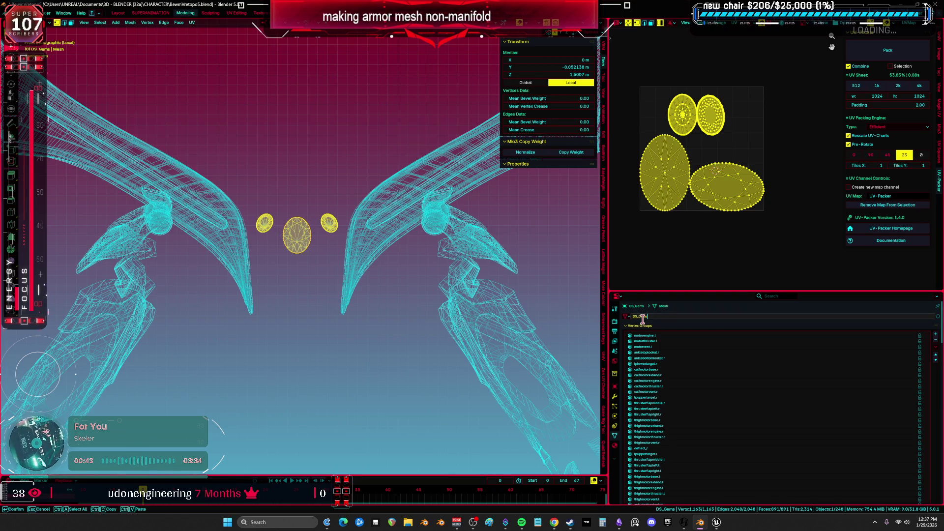
pyautogui.press('Return')
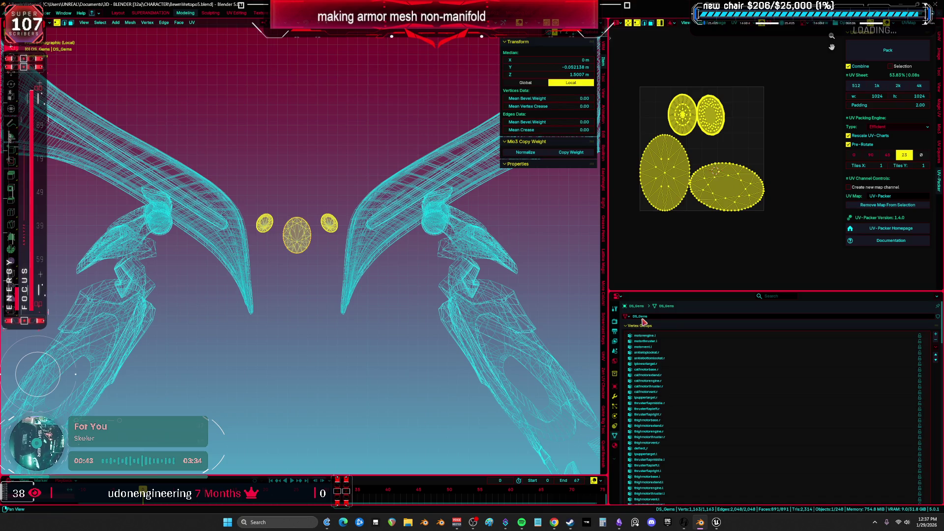
pyautogui.moveTo(451, 332); pyautogui.dragTo(428, 329, button='middle')
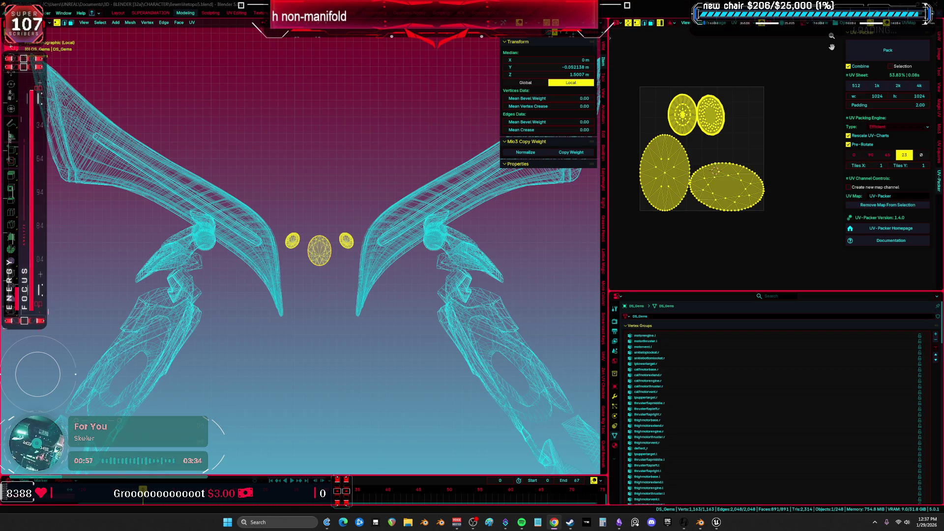
pyautogui.moveTo(302, 235); pyautogui.dragTo(317, 271, button='middle')
# Step: Return to Object Mode and hide the arm armor pieces
pyautogui.press('Tab')
pyautogui.click(376, 240)
pyautogui.moveTo(378, 242); pyautogui.dragTo(442, 294, button='middle')
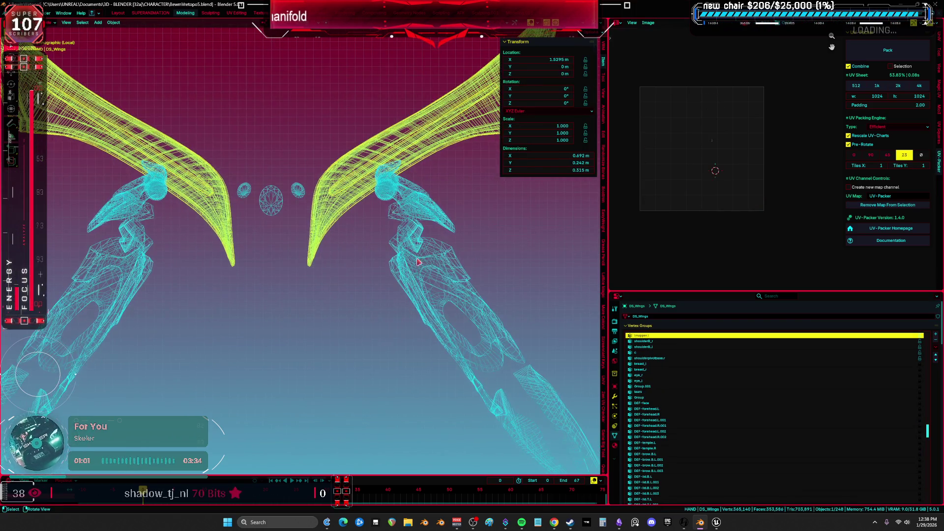
pyautogui.click(441, 293)
pyautogui.press('h')
# Step: Hide the wings, then select and frame the hand armor piece
pyautogui.moveTo(222, 221)
pyautogui.mouseDown(button='middle')
pyautogui.moveTo(511, 382)
pyautogui.moveTo(422, 278)
pyautogui.mouseUp(button='middle')
pyautogui.click(512, 381)
pyautogui.click(333, 196)
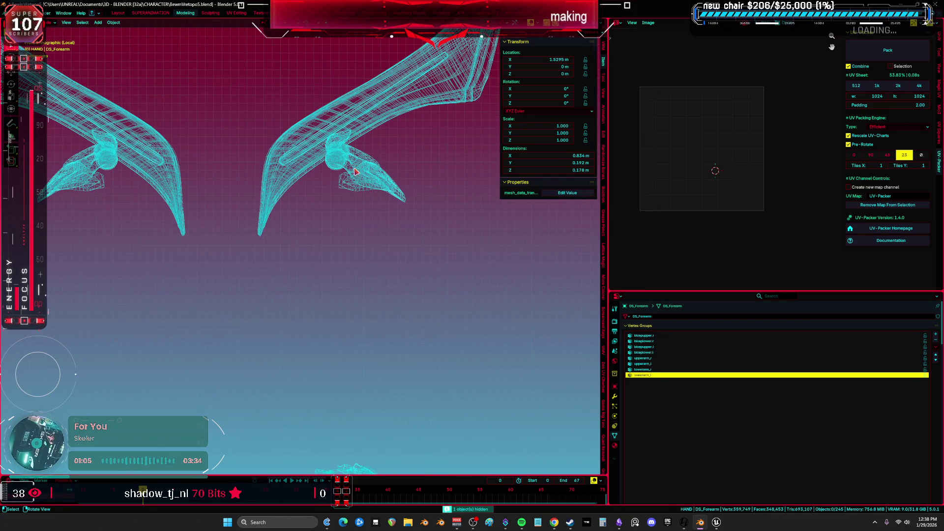
pyautogui.scroll(3, 332, 196)
pyautogui.click(388, 168)
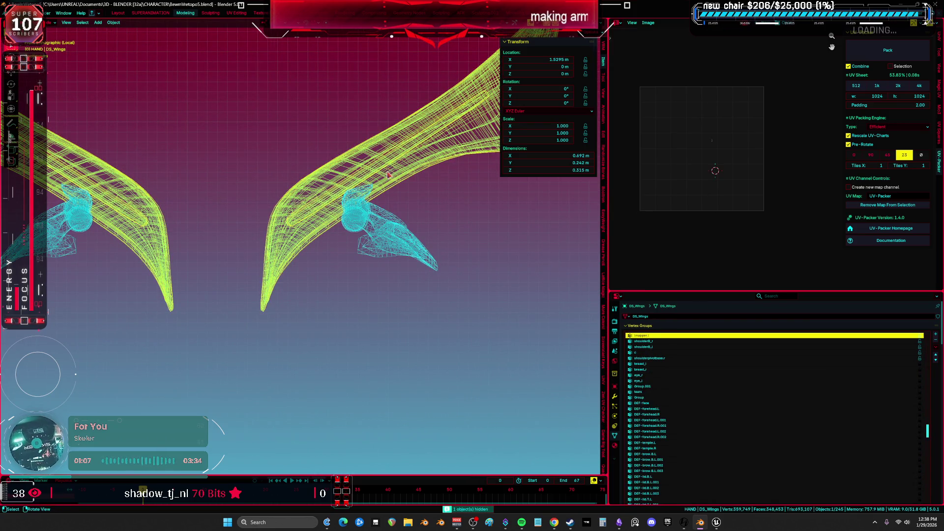
pyautogui.press('h')
pyautogui.click(396, 237)
pyautogui.press('KP_Decimal')
# Step: Switch the viewport to solid shading and face the armor front
pyautogui.moveTo(396, 237); pyautogui.dragTo(355, 277, button='middle')
pyautogui.press('z')
pyautogui.click(522, 277)
pyautogui.moveTo(521, 277)
pyautogui.mouseDown(button='middle')
pyautogui.moveTo(372, 266)
pyautogui.moveTo(295, 274)
pyautogui.moveTo(446, 263)
pyautogui.moveTo(436, 254)
pyautogui.mouseUp(button='middle')
# Step: Rename the armor piece and open it in Edit Mode
pyautogui.press('F2')
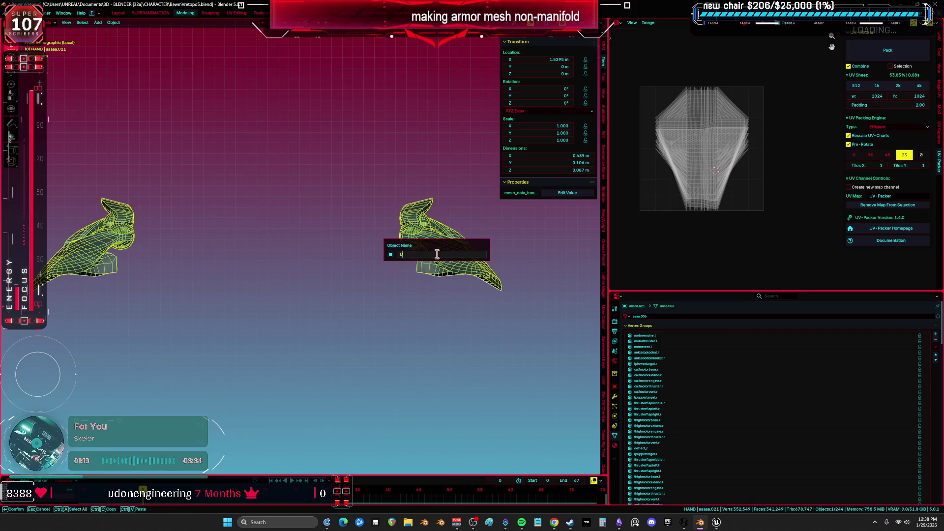
pyautogui.press('Escape')
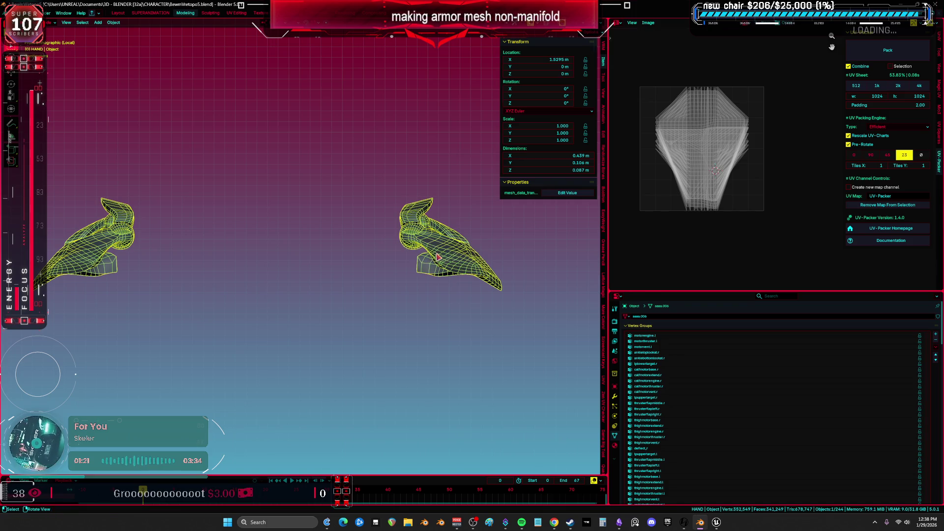
pyautogui.press('Tab')
pyautogui.moveTo(428, 332)
pyautogui.mouseDown(button='middle')
pyautogui.moveTo(404, 340)
pyautogui.moveTo(392, 329)
pyautogui.mouseUp(button='middle')
pyautogui.scroll(3, 392, 329)
# Step: Separate the chest plate and the left shoulder guard into their own objects
pyautogui.click(393, 329)
pyautogui.press('l')
pyautogui.press('p')
pyautogui.click(393, 328)
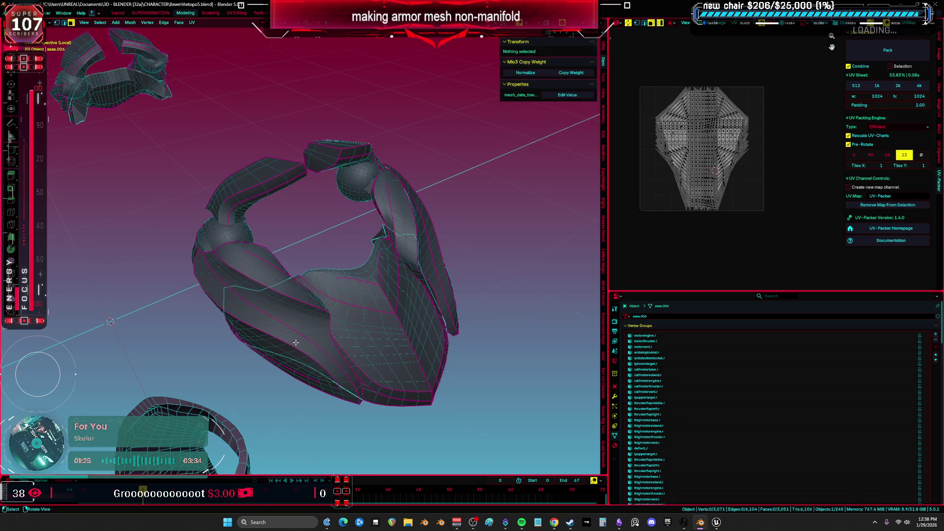
pyautogui.press('l')
pyautogui.press('p')
pyautogui.click(297, 345)
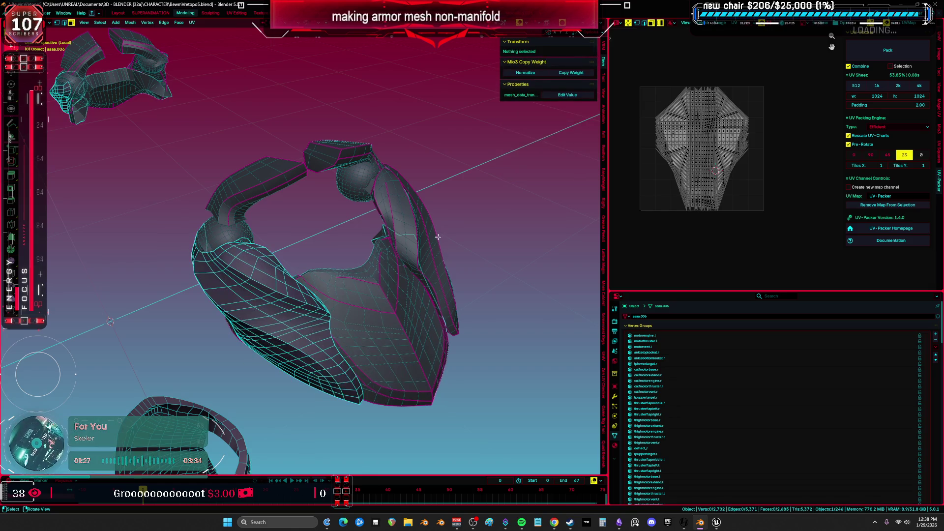
# Step: Separate the right shoulder guard into its own object and return to Object Mode
pyautogui.click(408, 238)
pyautogui.press('l')
pyautogui.press('p')
pyautogui.click(397, 238)
pyautogui.moveTo(397, 238)
pyautogui.mouseDown(button='middle')
pyautogui.moveTo(304, 243)
pyautogui.moveTo(398, 249)
pyautogui.mouseUp(button='middle')
pyautogui.press('Tab')
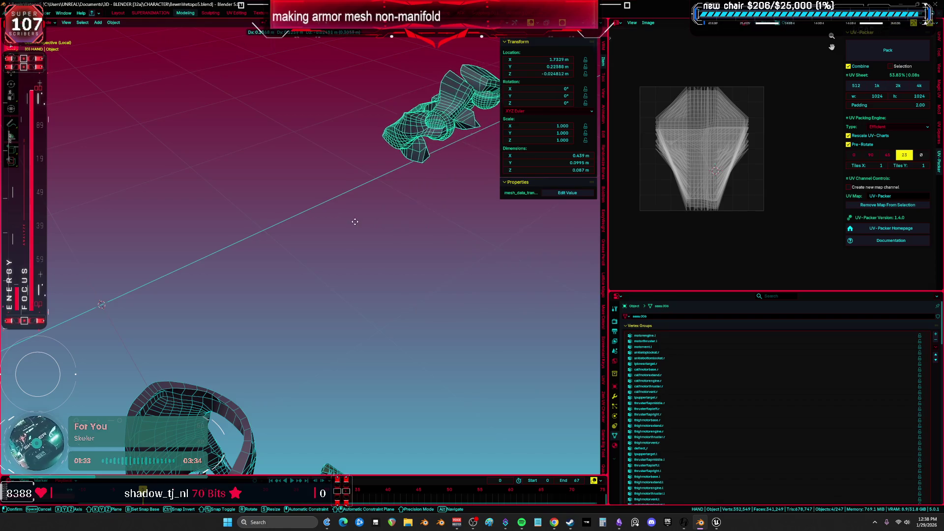
pyautogui.moveTo(356, 225)
pyautogui.mouseDown(button='middle')
pyautogui.moveTo(405, 241)
pyautogui.moveTo(367, 262)
pyautogui.moveTo(390, 251)
pyautogui.moveTo(393, 263)
pyautogui.moveTo(458, 286)
pyautogui.mouseUp(button='middle')
# Step: Split the ring section of the armor off into a new object
pyautogui.press('Tab')
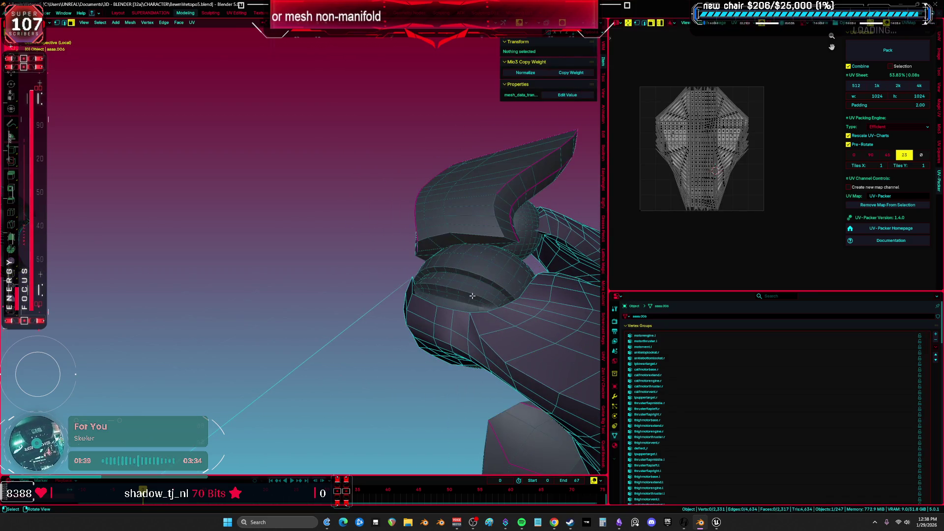
pyautogui.keyDown('alt'); pyautogui.click(483, 300); pyautogui.keyUp('alt')
pyautogui.press('h')
pyautogui.hotkey('alt', 'h')
pyautogui.moveTo(482, 298)
pyautogui.mouseDown(button='middle')
pyautogui.moveTo(378, 308)
pyautogui.moveTo(222, 289)
pyautogui.mouseUp(button='middle')
pyautogui.press('p')
pyautogui.click(437, 300)
# Step: Separate another linked armor part into a new object and return to Object Mode
pyautogui.press('a')
pyautogui.hotkey('alt', 'a')
pyautogui.press('l')
pyautogui.press('p')
pyautogui.click(162, 295)
pyautogui.hotkey('ctrl', 'Tab')
pyautogui.click(148, 316)
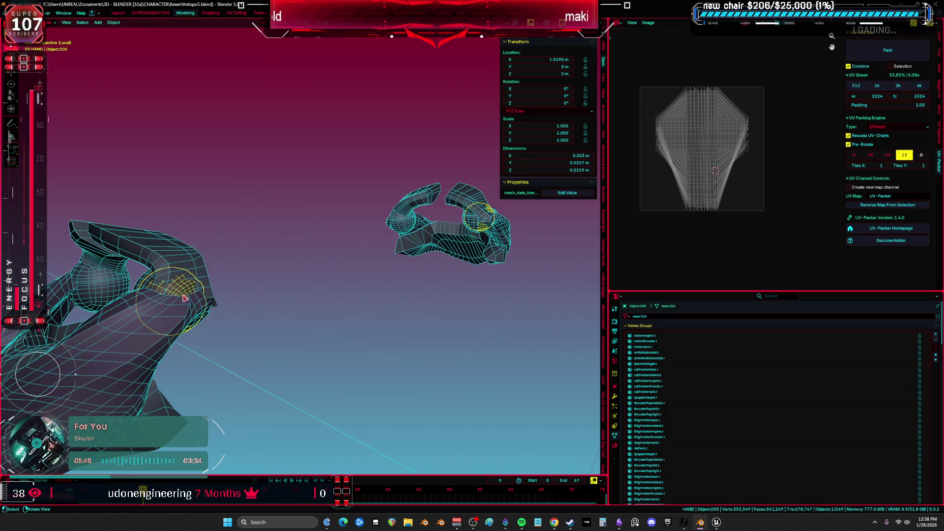
# Step: Select the hand armor pieces and inspect them in front and perspective views
pyautogui.click(169, 327)
pyautogui.hotkey('ctrl', 'z')
pyautogui.moveTo(168, 327); pyautogui.dragTo(323, 344, button='middle')
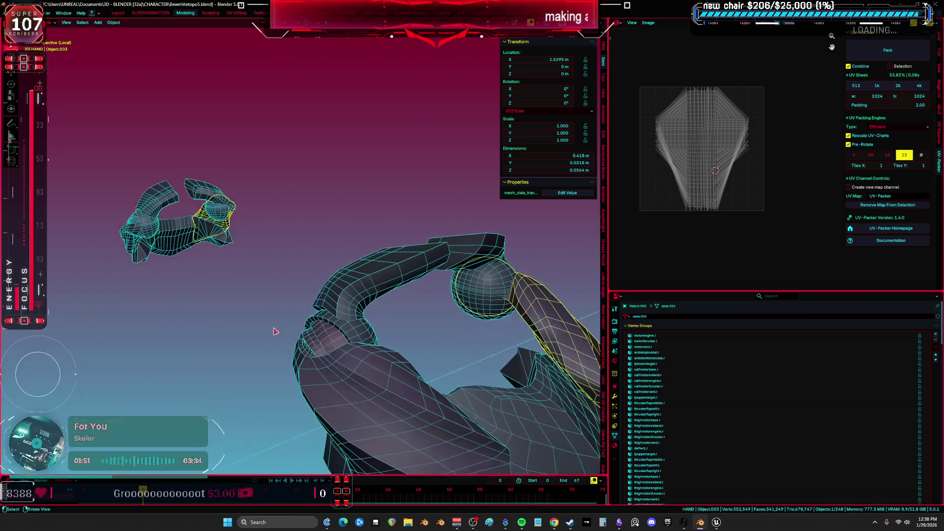
pyautogui.click(348, 378)
pyautogui.press('KP_1')
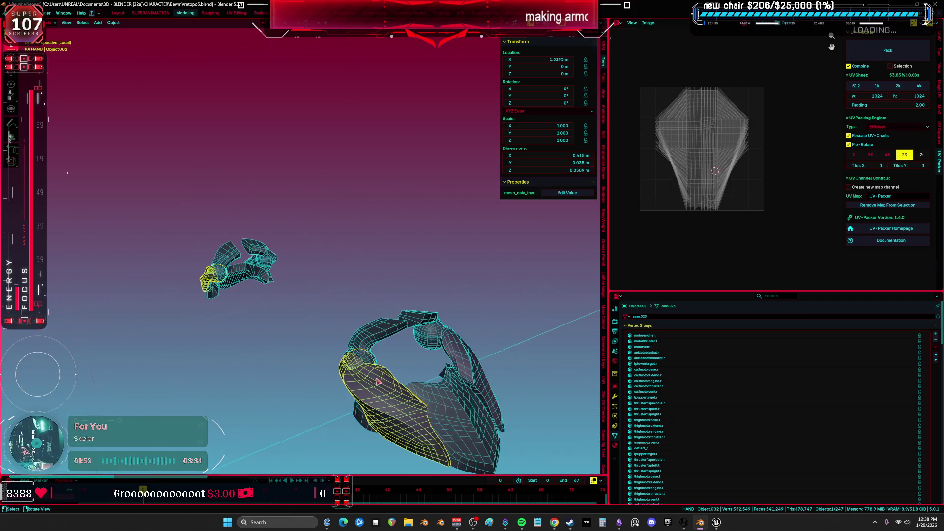
pyautogui.moveTo(439, 400); pyautogui.dragTo(401, 280, button='middle')
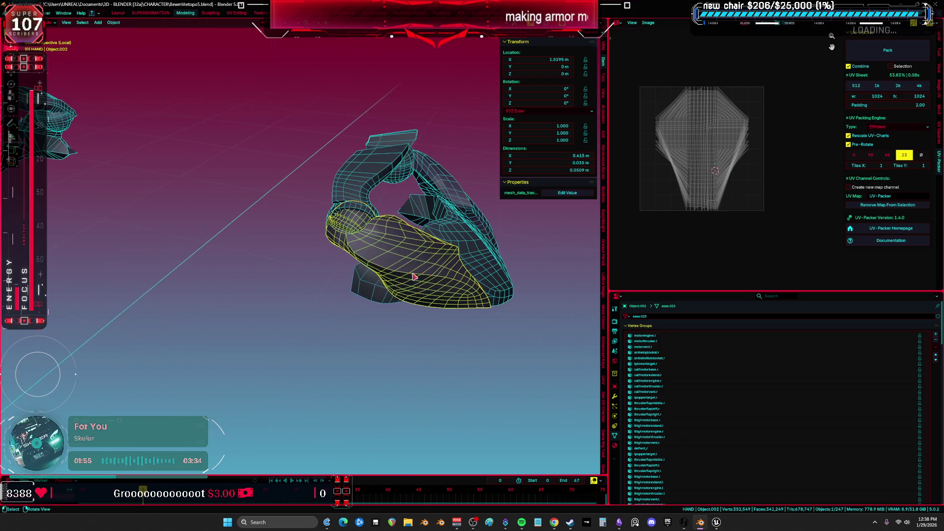
pyautogui.click(474, 259)
pyautogui.press('F2')
pyautogui.press('Escape')
pyautogui.moveTo(474, 259); pyautogui.dragTo(444, 269, button='middle')
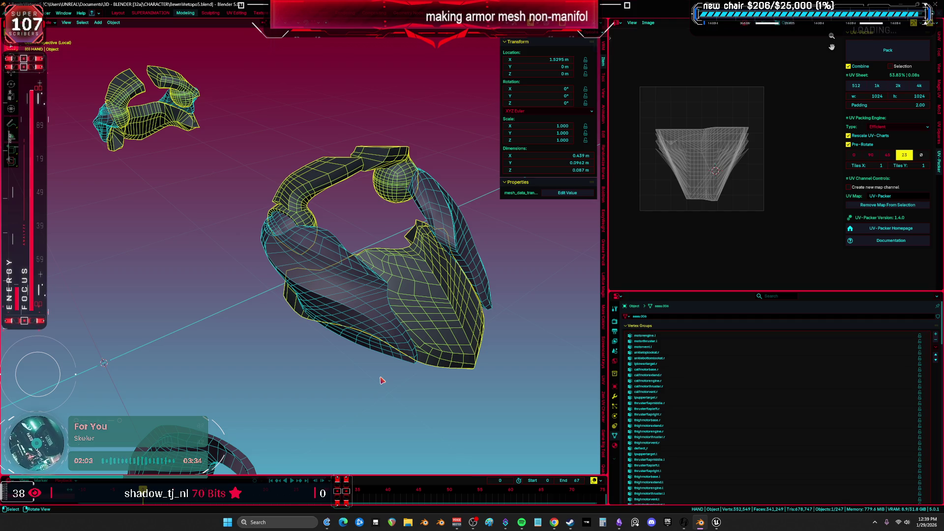
pyautogui.press('Tab')
pyautogui.press('Tab')
pyautogui.press('Tab')
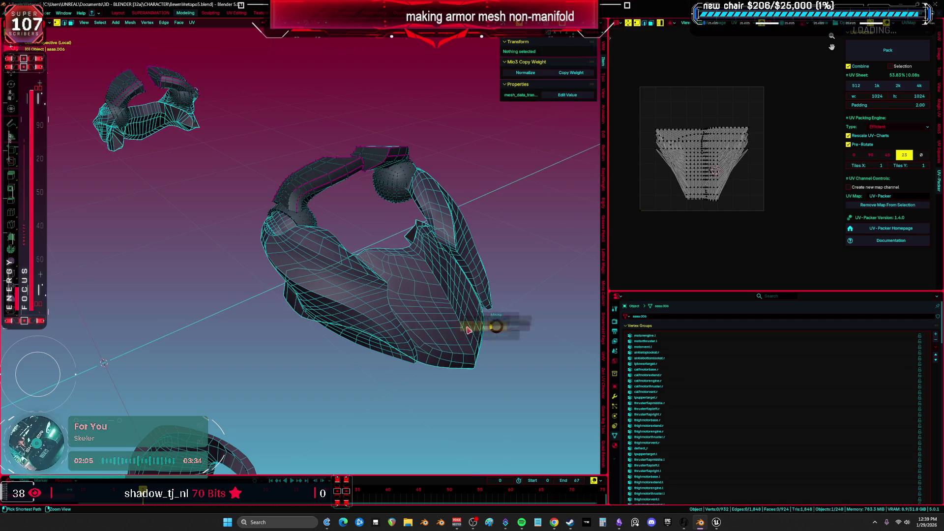
pyautogui.press('Tab')
# Step: Duplicate a hand armor piece and separate its linked region into Object.001
pyautogui.hotkey('shift', 'd')
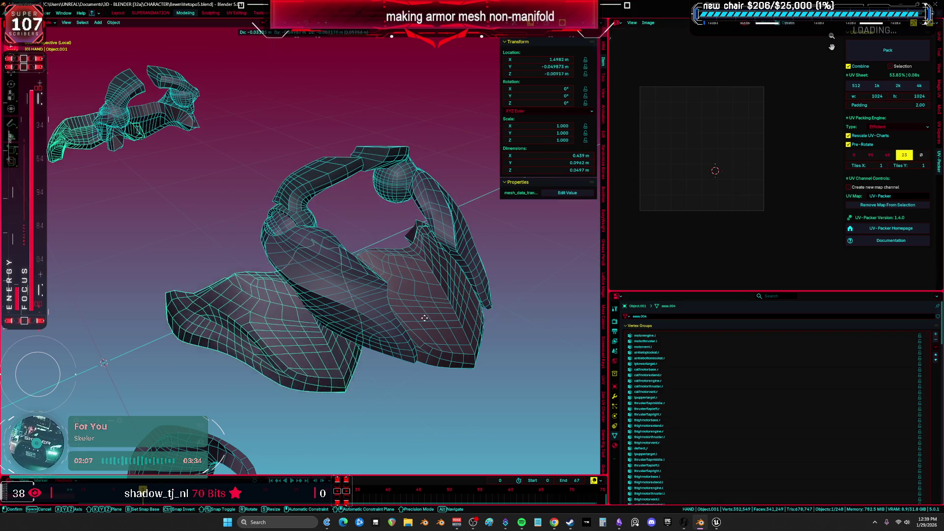
pyautogui.rightClick(427, 312)
pyautogui.press('Tab')
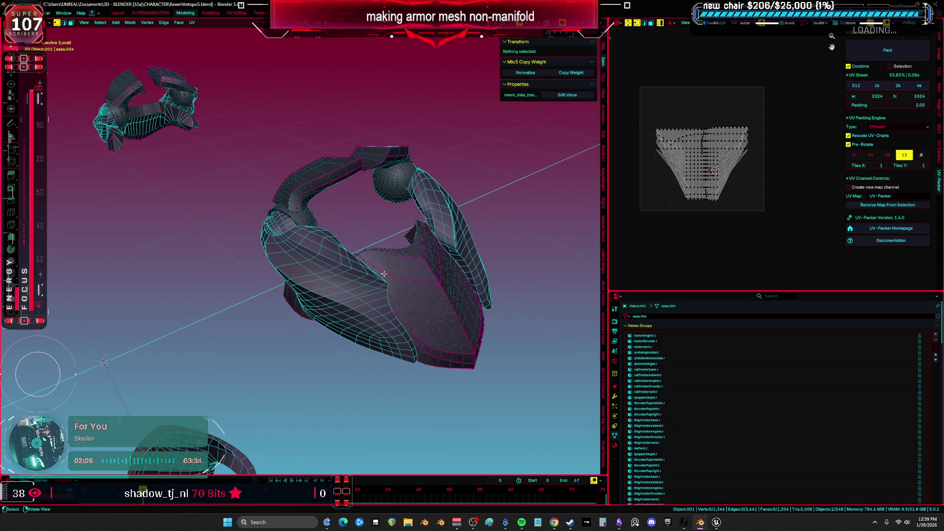
pyautogui.press('l')
pyautogui.click(415, 265)
pyautogui.press('Tab')
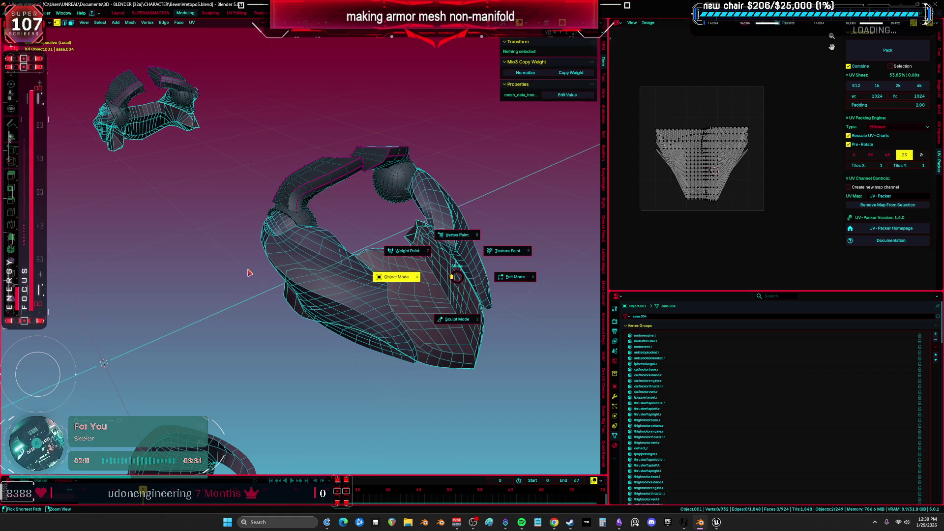
# Step: In front view, remove the Mirror modifier from the first hand armor piece
pyautogui.click(248, 275)
pyautogui.scroll(-3, 249, 275)
pyautogui.press('Tab')
pyautogui.press('KP_1')
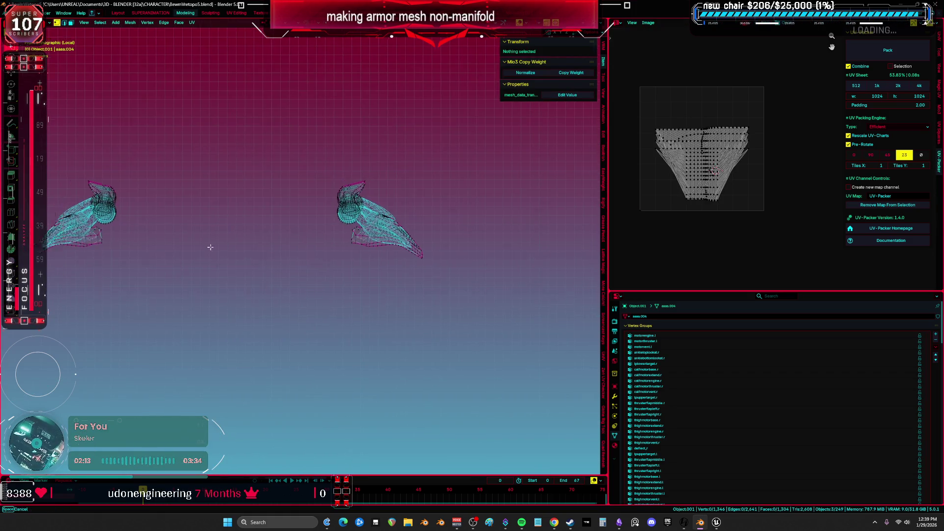
pyautogui.press('a')
pyautogui.scroll(2, 342, 232)
pyautogui.click(304, 154)
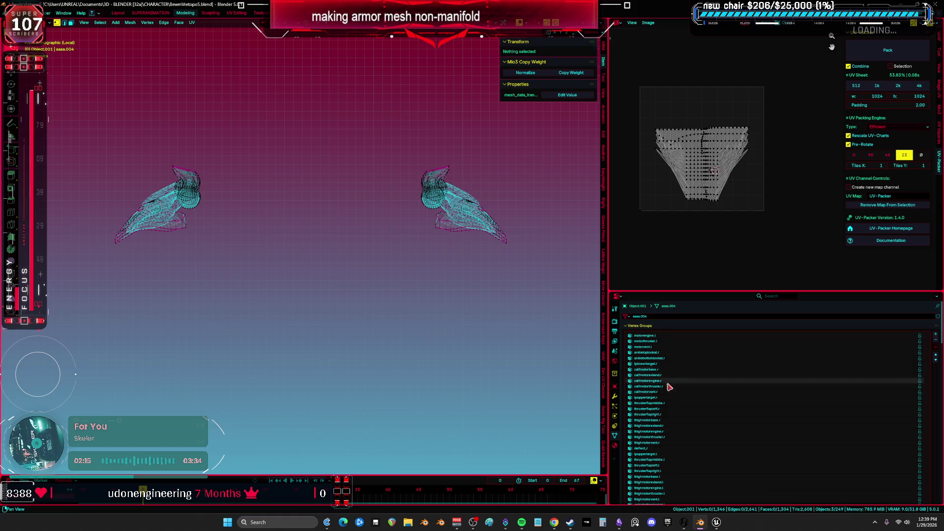
pyautogui.click(615, 396)
pyautogui.click(928, 339)
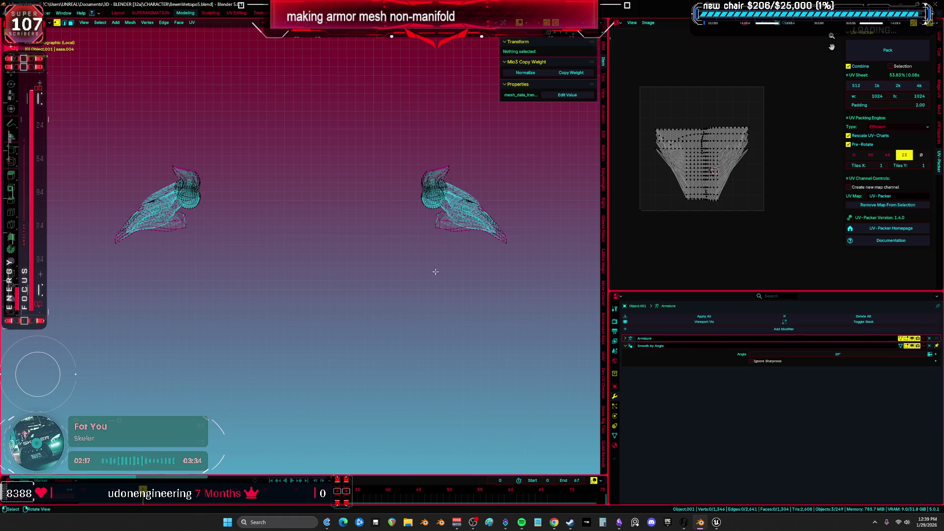
# Step: Remove the Mirror modifier from Object.002, the ball piece, Object.004 and Object.003
pyautogui.press('a')
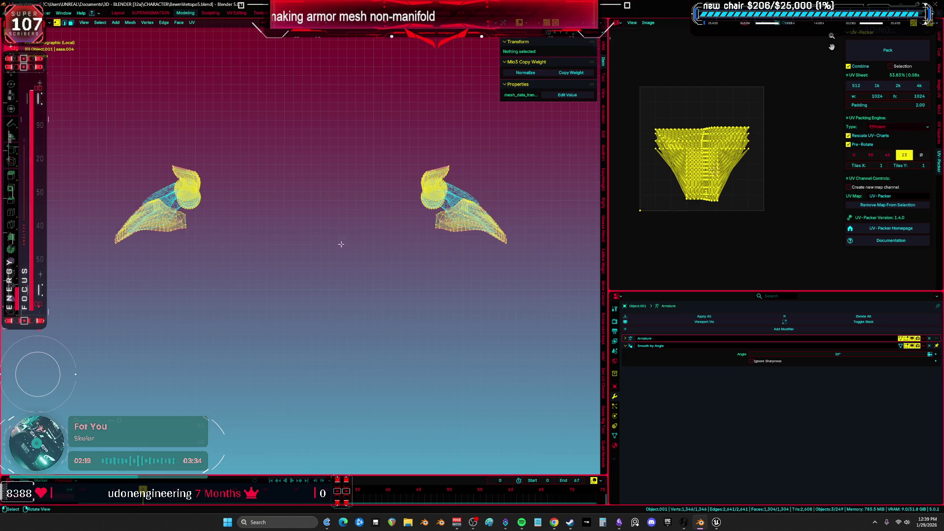
pyautogui.hotkey('ctrl', 'z')
pyautogui.hotkey('ctrl', 'z')
pyautogui.hotkey('ctrl', 'z')
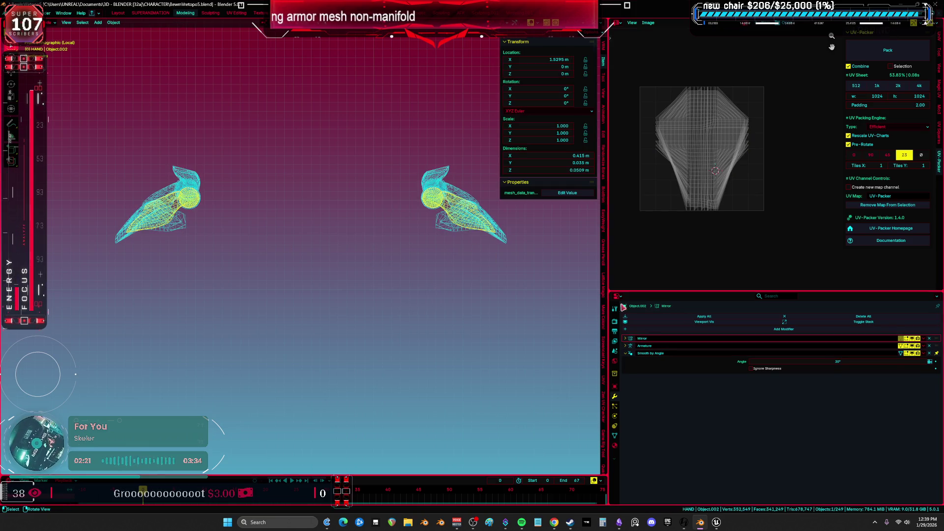
pyautogui.click(929, 339)
pyautogui.click(444, 187)
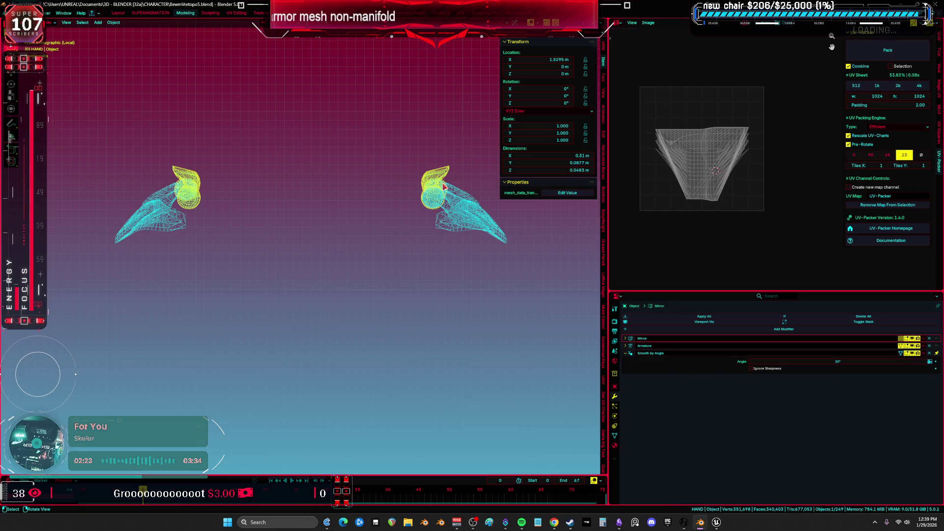
pyautogui.click(929, 338)
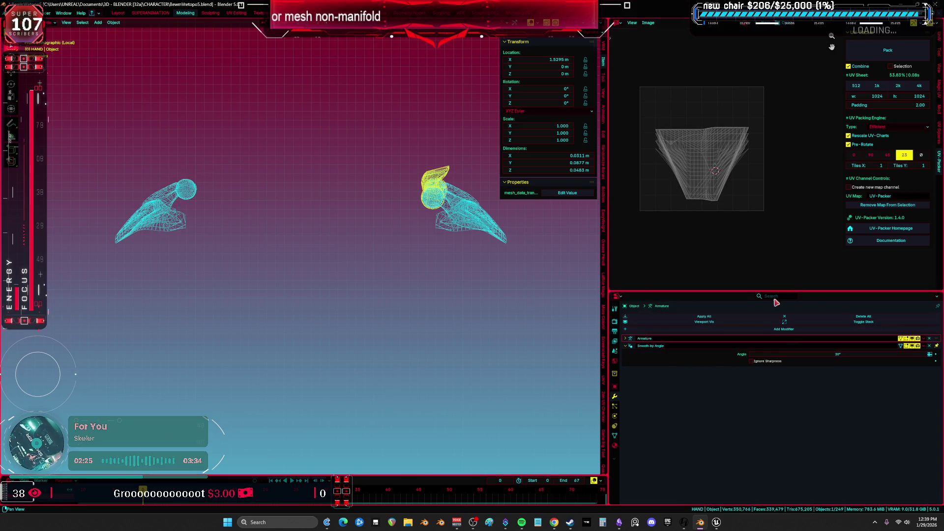
pyautogui.click(177, 227)
pyautogui.click(929, 339)
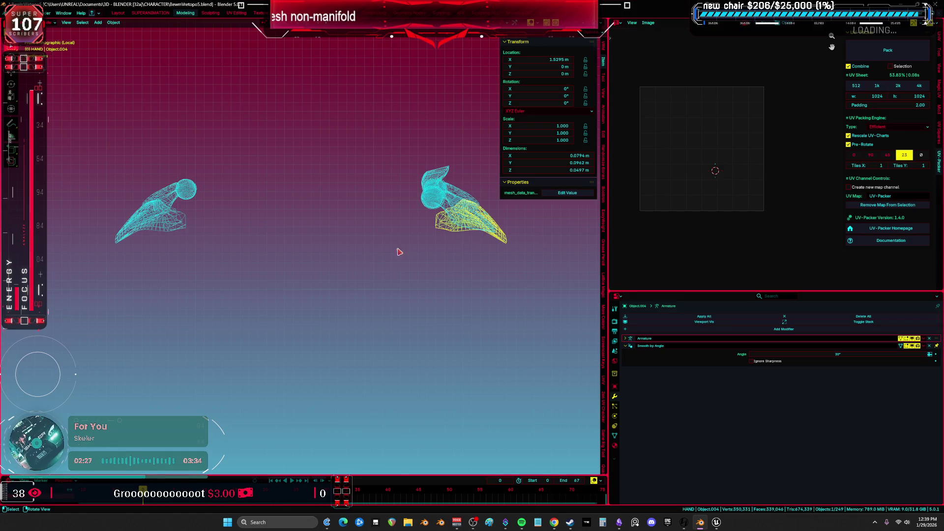
pyautogui.click(169, 195)
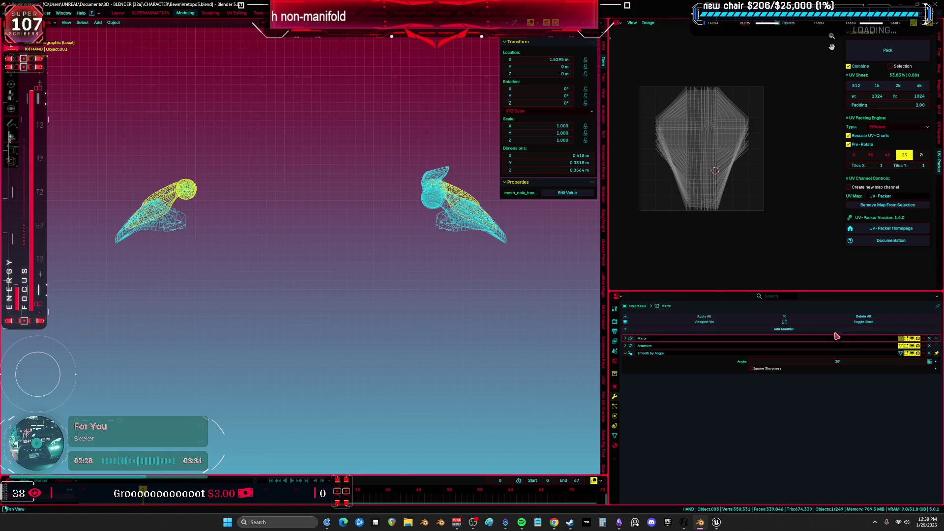
pyautogui.click(927, 339)
# Step: Strip Object.005's Mirror modifier, delete Object.005, and frame Object.004
pyautogui.click(178, 224)
pyautogui.click(929, 339)
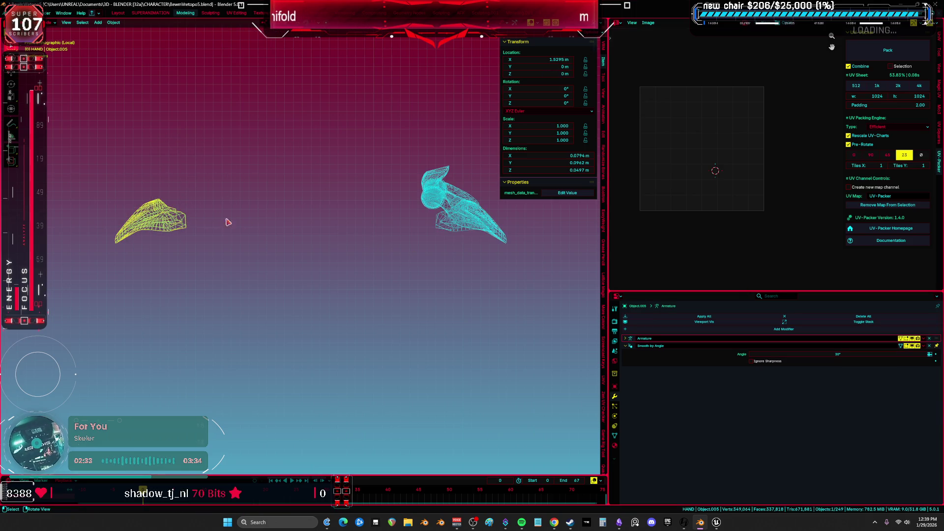
pyautogui.press('Delete')
pyautogui.moveTo(213, 220); pyautogui.dragTo(402, 235, button='middle')
pyautogui.click(402, 235)
pyautogui.press('KP_Decimal')
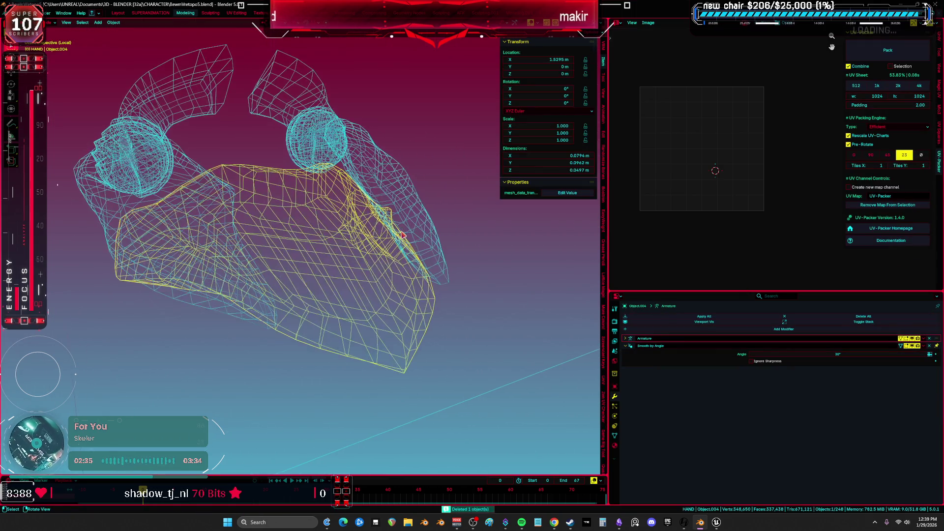
# Step: Rename Object.004 to DS_Shoulder
pyautogui.scroll(5, 402, 235)
pyautogui.hotkey('shift', 'z')
pyautogui.moveTo(353, 238)
pyautogui.keyDown('shift'); pyautogui.mouseDown(button='middle')
pyautogui.moveTo(337, 281)
pyautogui.moveTo(352, 289)
pyautogui.mouseUp(button='middle'); pyautogui.keyUp('shift')
pyautogui.press('F2')
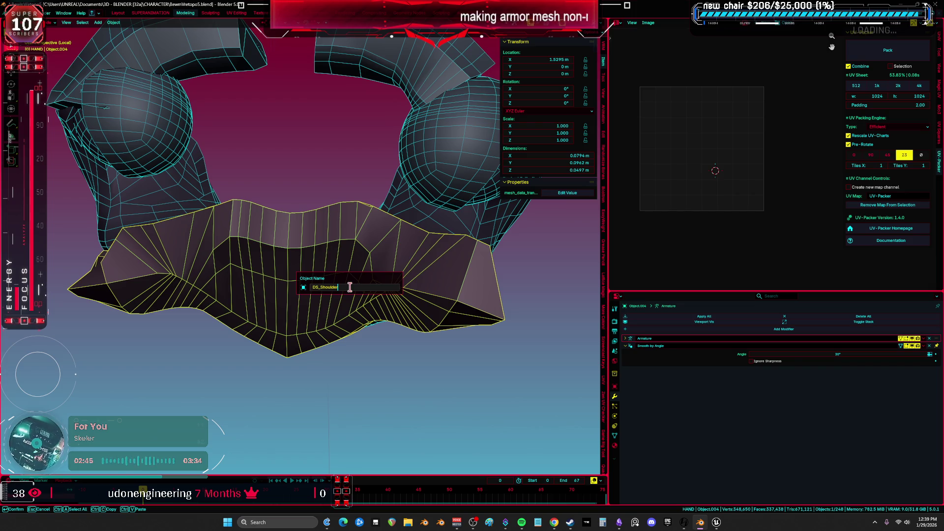
pyautogui.hotkey('ctrl', 'v')
pyautogui.press('Return')
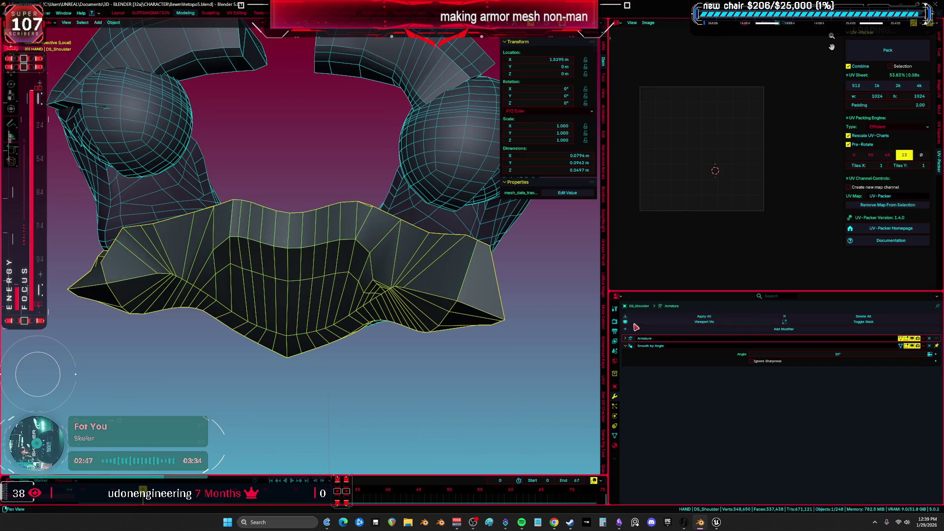
pyautogui.click(614, 437)
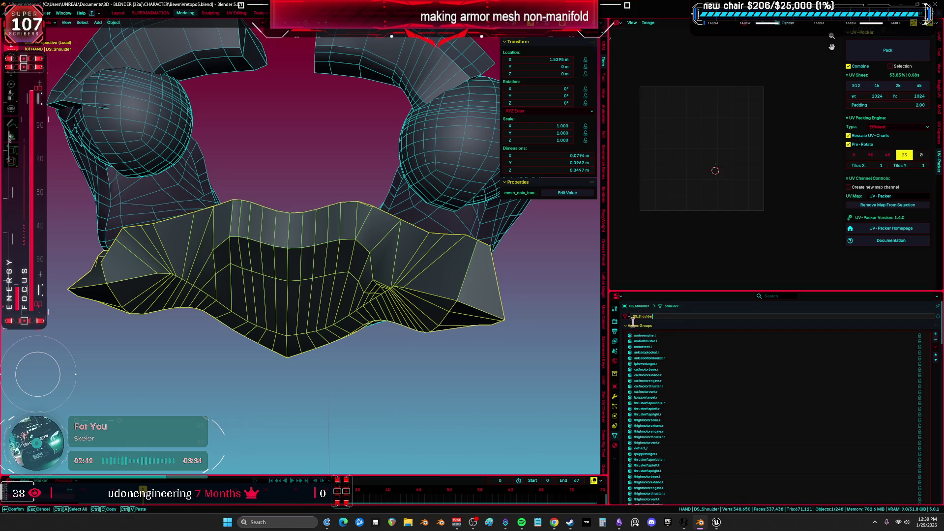
pyautogui.scroll(-3, 436, 295)
# Step: Name the shoulder pad and its mesh data DS_Top, then hide it
pyautogui.click(409, 206)
pyautogui.moveTo(409, 206); pyautogui.dragTo(324, 235, button='middle')
pyautogui.press('F2')
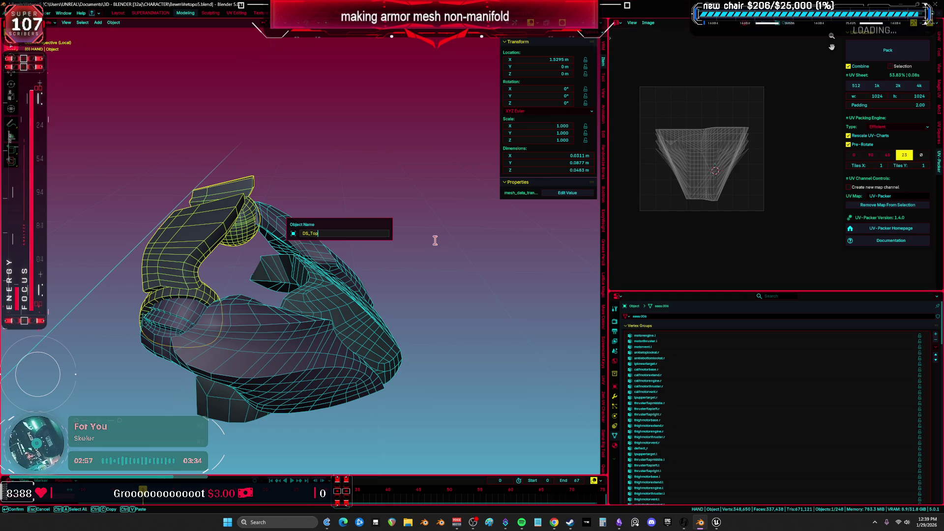
pyautogui.write('DS_Top')
pyautogui.press('Return')
pyautogui.click(664, 317)
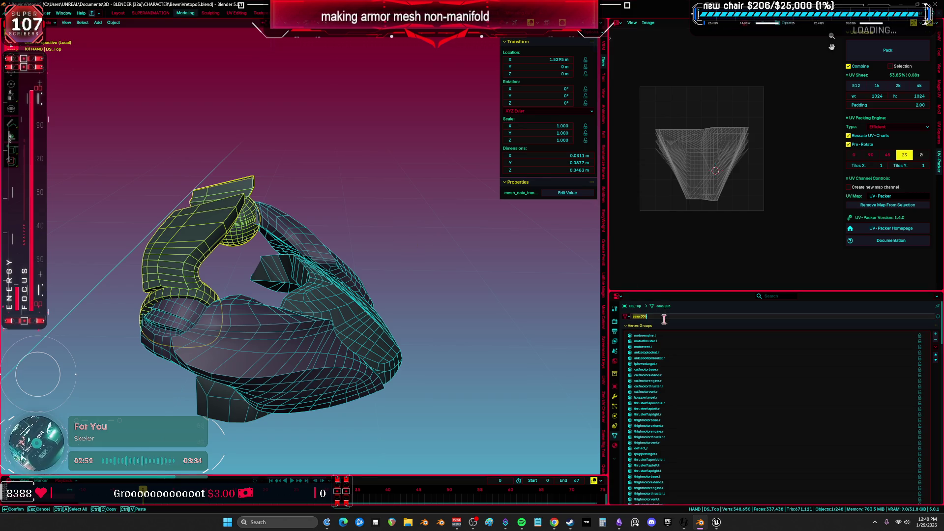
pyautogui.press('Return')
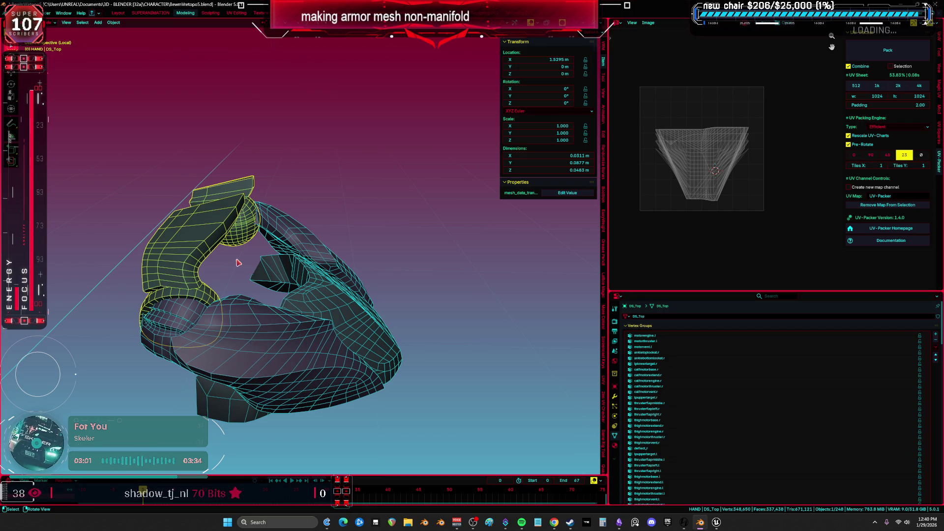
pyautogui.press('h')
# Step: Rename Object.002 to DS_ShoulderFront and hide it
pyautogui.click(259, 309)
pyautogui.press('F2')
pyautogui.write('DS_ShoulderFront')
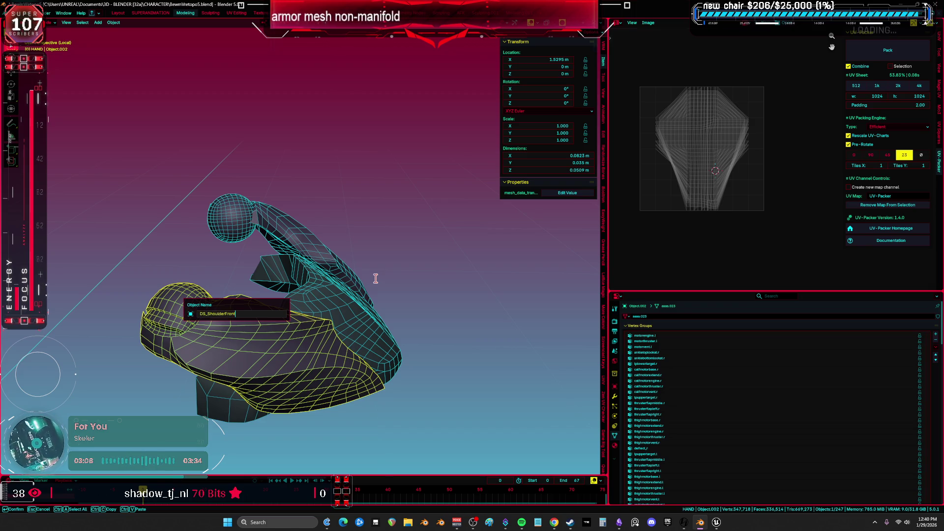
pyautogui.press('Return')
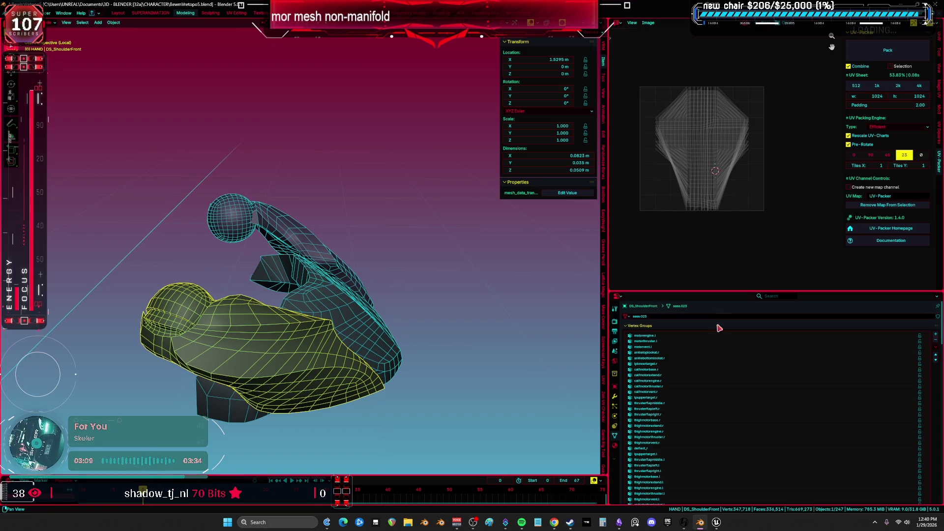
pyautogui.moveTo(335, 297); pyautogui.dragTo(303, 302, button='middle')
pyautogui.press('h')
# Step: Name Object.003 and its mesh data DS_ShoulderBack, hide it, and exit local view
pyautogui.click(288, 240)
pyautogui.press('F2')
pyautogui.write('DS_ShoulderBack')
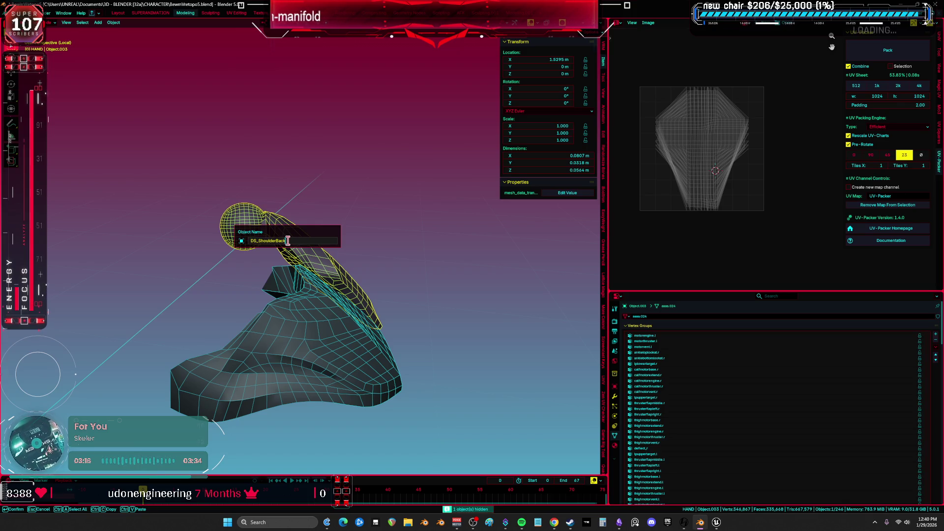
pyautogui.press('Return')
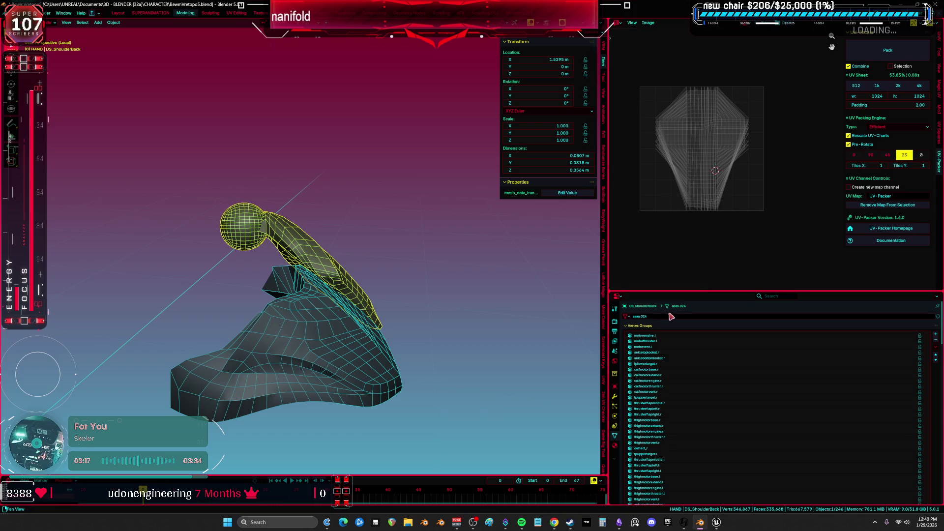
pyautogui.click(661, 318)
pyautogui.press('Return')
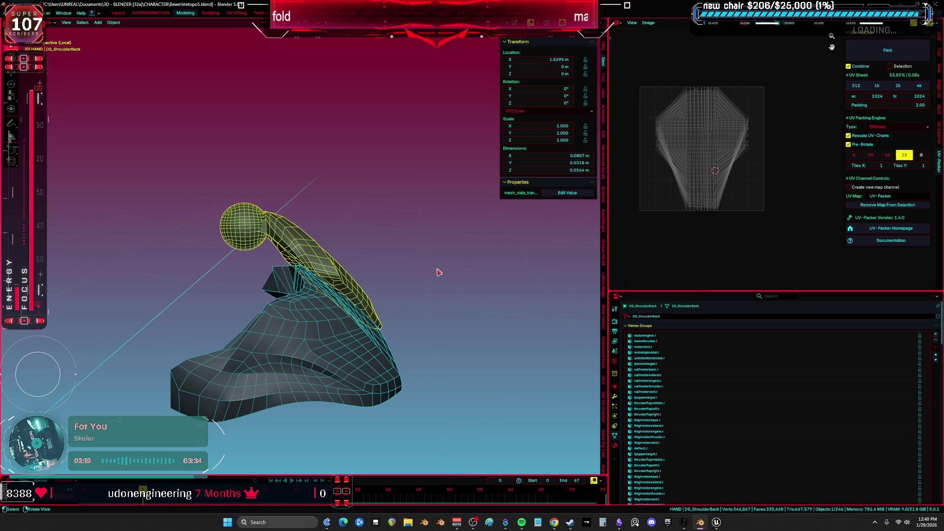
pyautogui.moveTo(379, 291)
pyautogui.mouseDown(button='middle')
pyautogui.moveTo(371, 268)
pyautogui.moveTo(421, 236)
pyautogui.moveTo(373, 298)
pyautogui.mouseUp(button='middle')
pyautogui.press('h')
pyautogui.click(337, 297)
pyautogui.press('/')
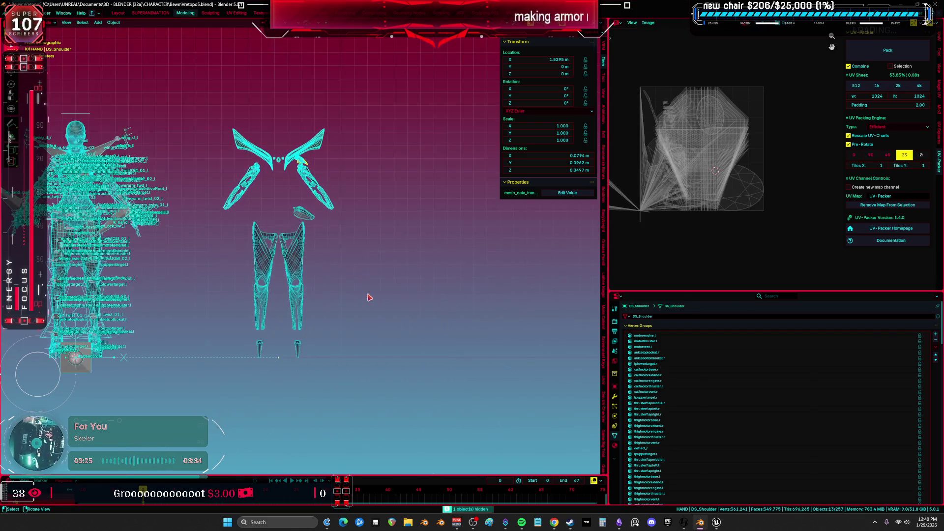
# Step: Select the DS_Heel piece and frame it, cycling through shading modes
pyautogui.hotkey('shift', 'z')
pyautogui.scroll(3, 334, 298)
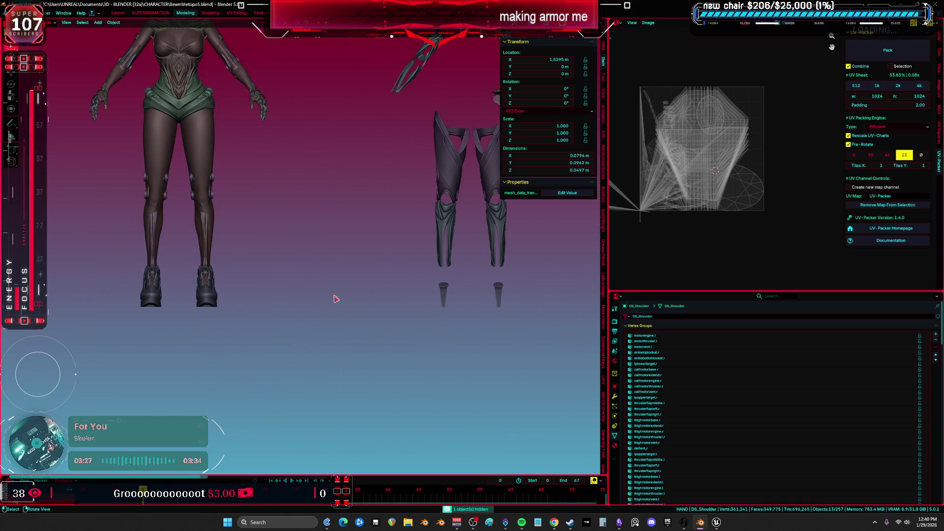
pyautogui.click(449, 291)
pyautogui.hotkey('shift', 'z')
pyautogui.press('KP_Decimal')
pyautogui.hotkey('shift', 'z')
# Step: Inspect the shoe soles up close, then maximize the 3D viewport
pyautogui.moveTo(326, 309); pyautogui.dragTo(242, 301, button='middle')
pyautogui.click(205, 255)
pyautogui.press('KP_Decimal')
pyautogui.moveTo(206, 255)
pyautogui.mouseDown(button='middle')
pyautogui.moveTo(261, 275)
pyautogui.moveTo(295, 266)
pyautogui.moveTo(323, 345)
pyautogui.moveTo(290, 296)
pyautogui.moveTo(238, 290)
pyautogui.mouseUp(button='middle')
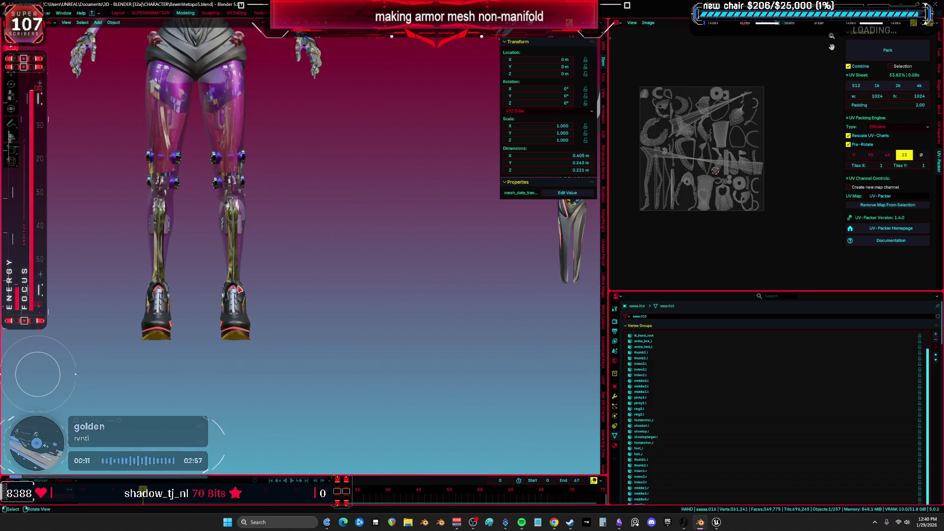
pyautogui.hotkey('ctrl', 'space')
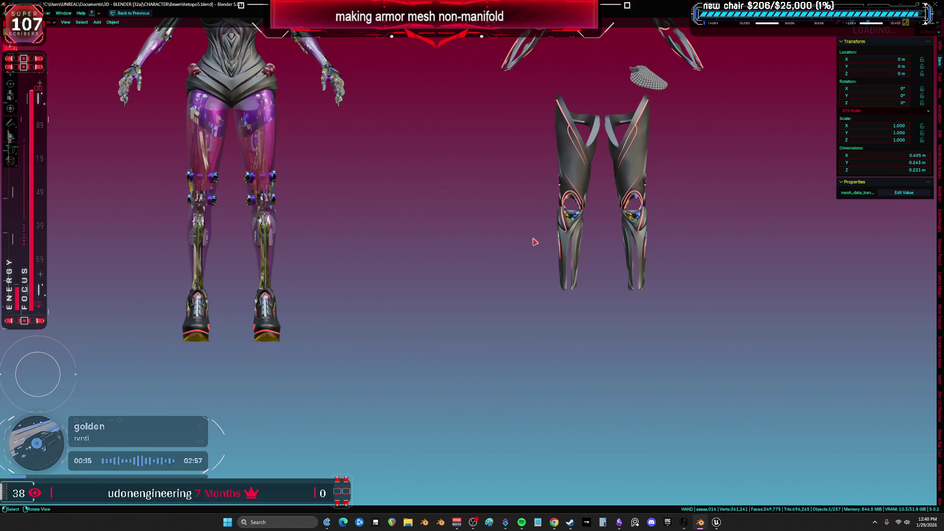
# Step: Clear the location of the leg armor, hip piece and small bottom pieces to snap them onto the character
pyautogui.hotkey('shift', 'c')
pyautogui.hotkey('shift', 'z')
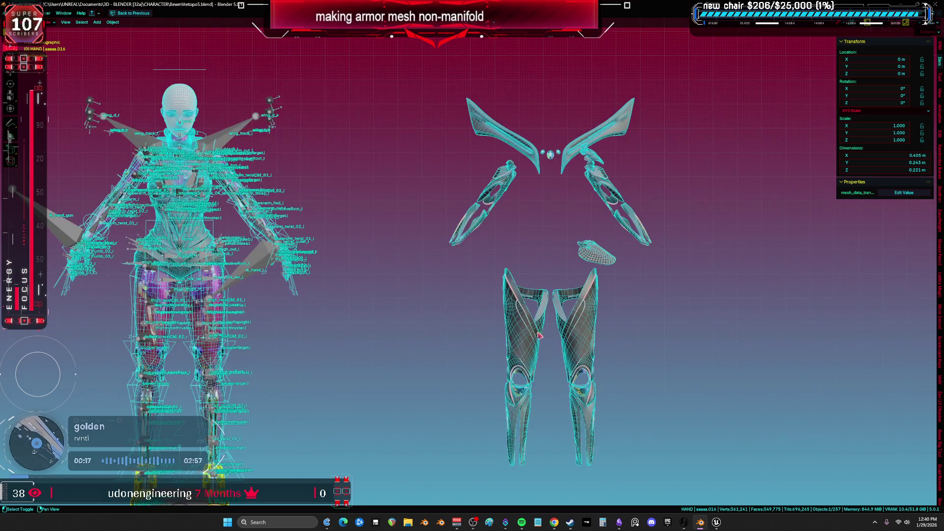
pyautogui.click(513, 316)
pyautogui.hotkey('alt', 'g')
pyautogui.click(588, 260)
pyautogui.hotkey('alt', 'g')
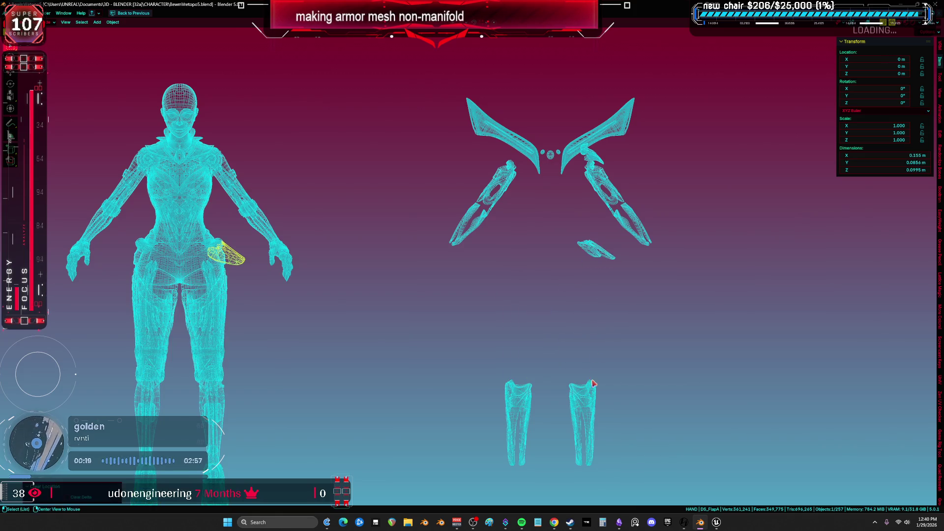
pyautogui.click(588, 408)
pyautogui.hotkey('alt', 'g')
pyautogui.click(594, 256)
pyautogui.hotkey('alt', 'g')
# Step: Snap both forearm pieces, DS_ShoulderFront, wings, dots, claw and DS_Top back onto the character
pyautogui.click(634, 231)
pyautogui.hotkey('alt', 'g')
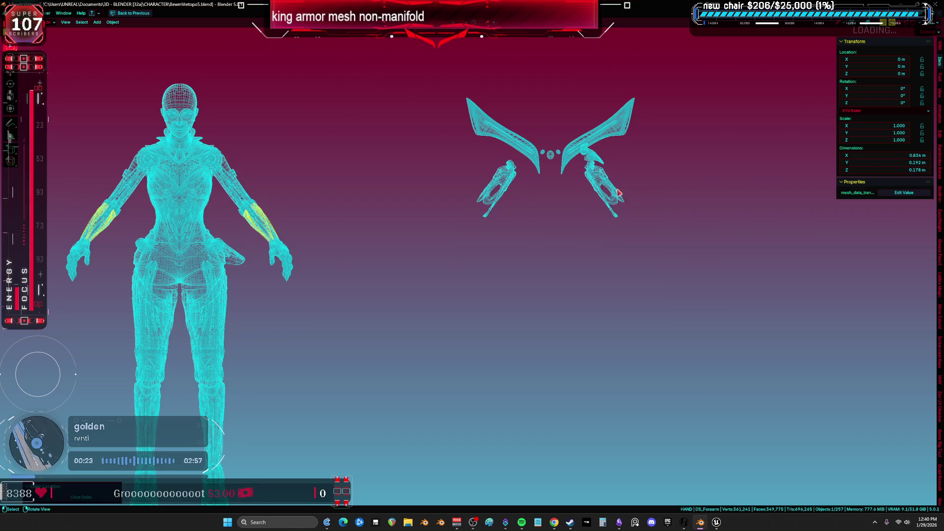
pyautogui.click(605, 192)
pyautogui.hotkey('alt', 'g')
pyautogui.click(595, 148)
pyautogui.hotkey('alt', 'g')
pyautogui.click(595, 143)
pyautogui.hotkey('alt', 'g')
pyautogui.click(551, 154)
pyautogui.hotkey('alt', 'g')
pyautogui.click(581, 159)
pyautogui.hotkey('alt', 'g')
pyautogui.click(581, 154)
pyautogui.hotkey('alt', 'g')
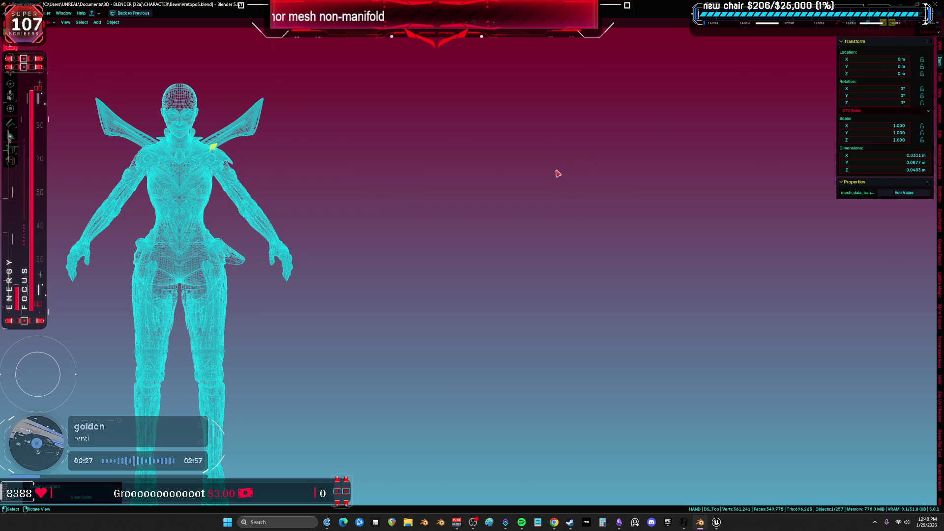
# Step: Switch to solid shading and hide the Root bone armature and the rig
pyautogui.press('KP_Decimal')
pyautogui.press('z')
pyautogui.click(448, 265)
pyautogui.scroll(-4, 492, 196)
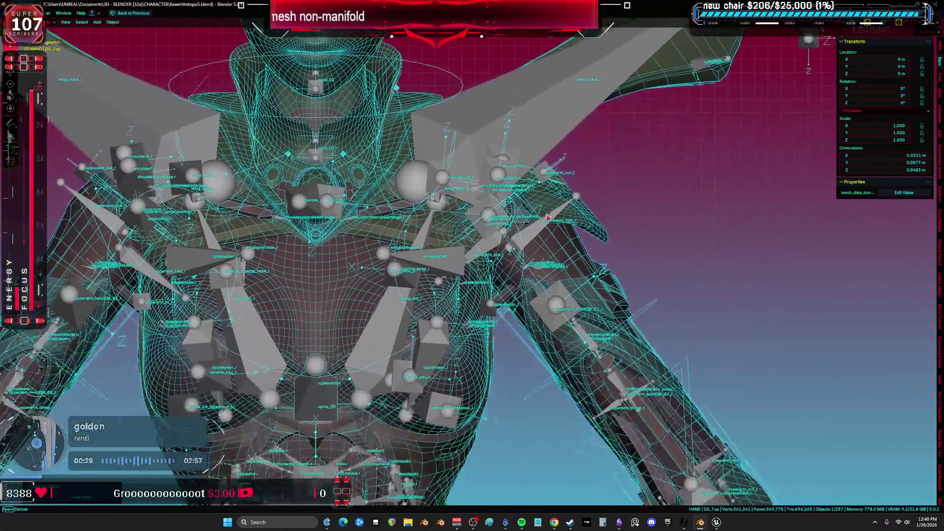
pyautogui.click(550, 146)
pyautogui.press('h')
pyautogui.click(546, 344)
pyautogui.press('h')
# Step: Select the DS_Arm armor piece and return to the split editor layout
pyautogui.press('Home')
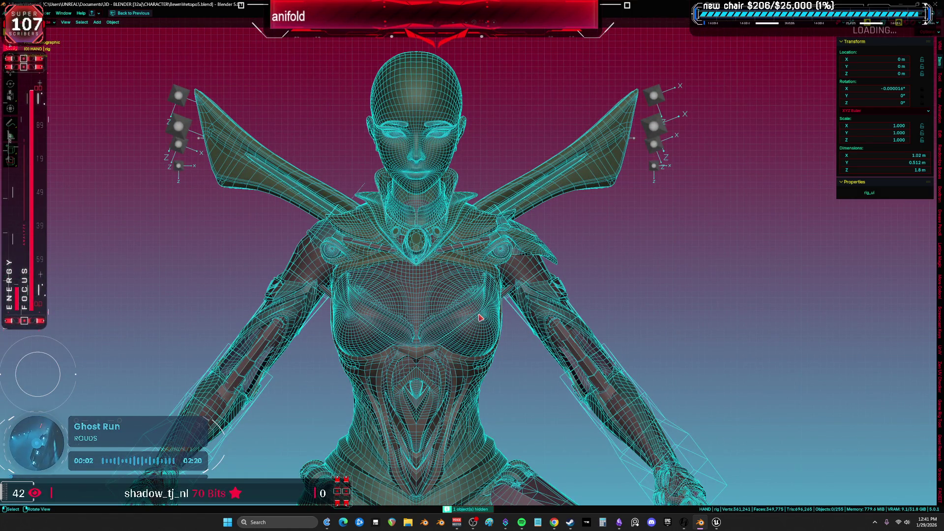
pyautogui.hotkey('shift', 'z')
pyautogui.keyDown('shift'); pyautogui.moveTo(421, 292); pyautogui.dragTo(459, 245, button='middle'); pyautogui.keyUp('shift')
pyautogui.hotkey('shift', 'z')
pyautogui.scroll(-3, 492, 238)
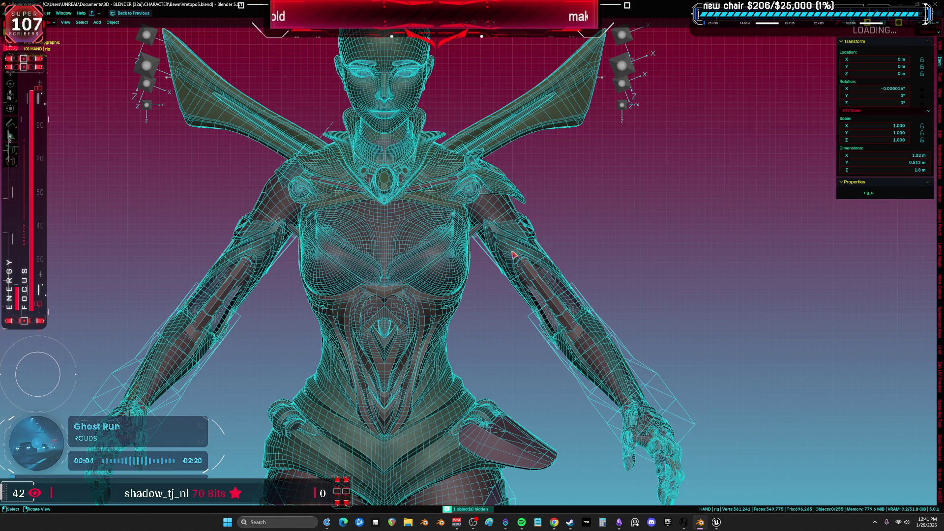
pyautogui.click(582, 236)
pyautogui.hotkey('ctrl', 'space')
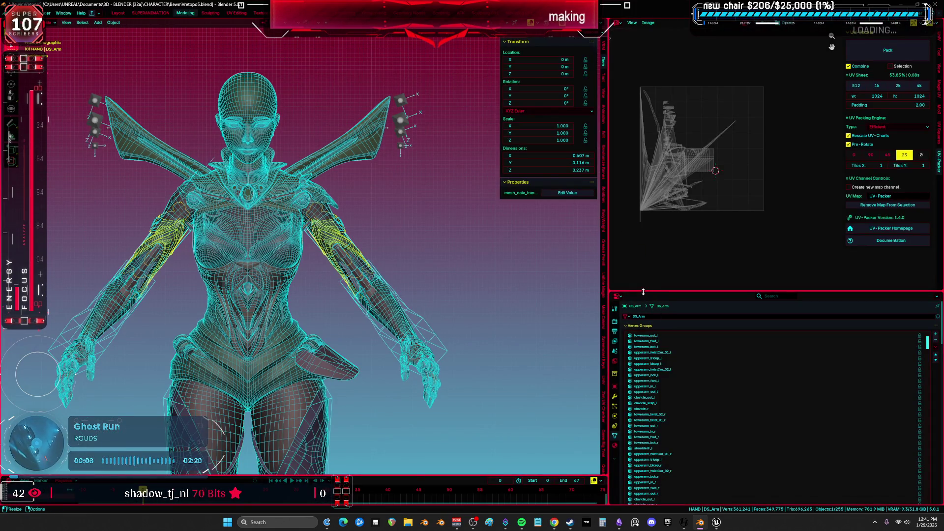
# Step: Remove the Mirror, Armature and Smooth by Angle modifiers from DS_Arm
pyautogui.moveTo(643, 292); pyautogui.dragTo(643, 131)
pyautogui.click(615, 238)
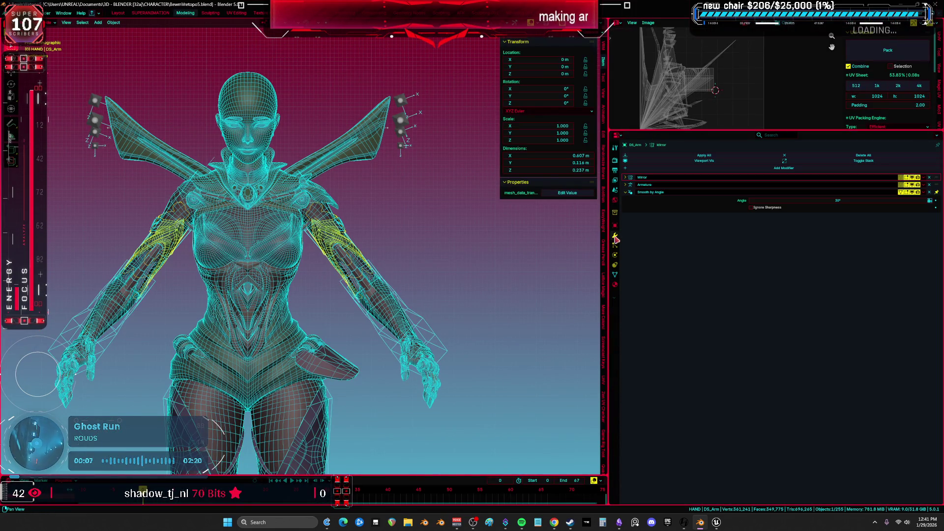
pyautogui.click(929, 178)
pyautogui.click(930, 177)
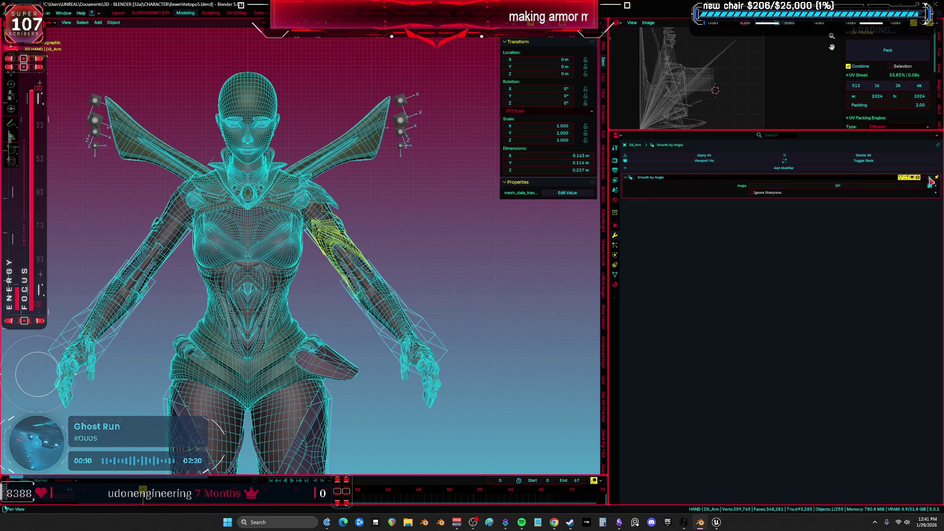
pyautogui.click(929, 178)
# Step: Delete the shoulder piece's Smooth by Angle and Armature modifiers, then clear DS_ShoulderFront's modifiers
pyautogui.hotkey('ctrl', 'space')
pyautogui.click(517, 190)
pyautogui.hotkey('ctrl', 'space')
pyautogui.click(929, 185)
pyautogui.click(929, 177)
pyautogui.scroll(3, 352, 206)
pyautogui.click(305, 197)
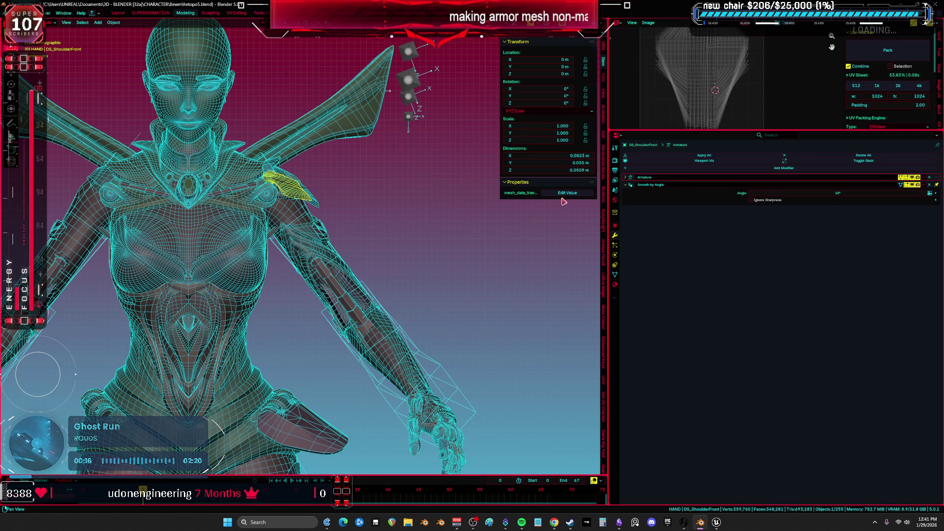
pyautogui.click(929, 178)
pyautogui.click(929, 178)
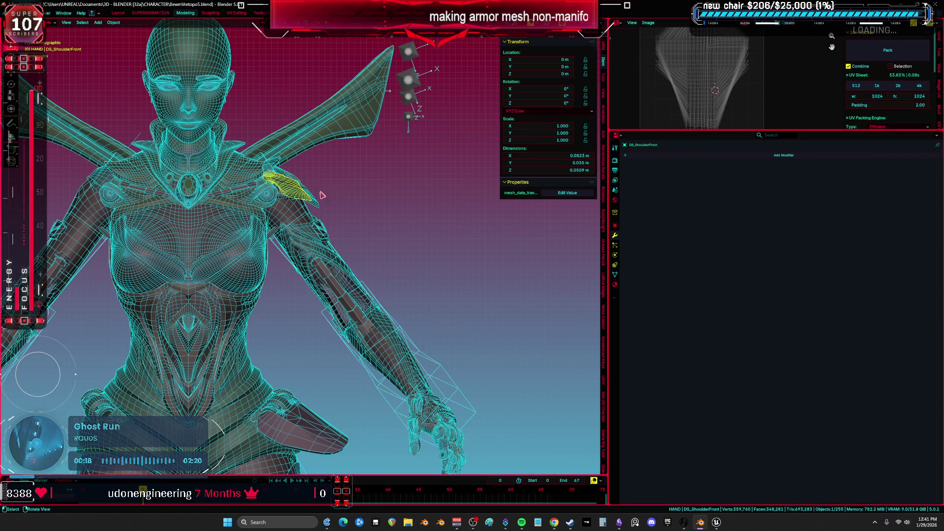
pyautogui.keyDown('shift'); pyautogui.scroll(-15, 385, 271); pyautogui.keyUp('shift')
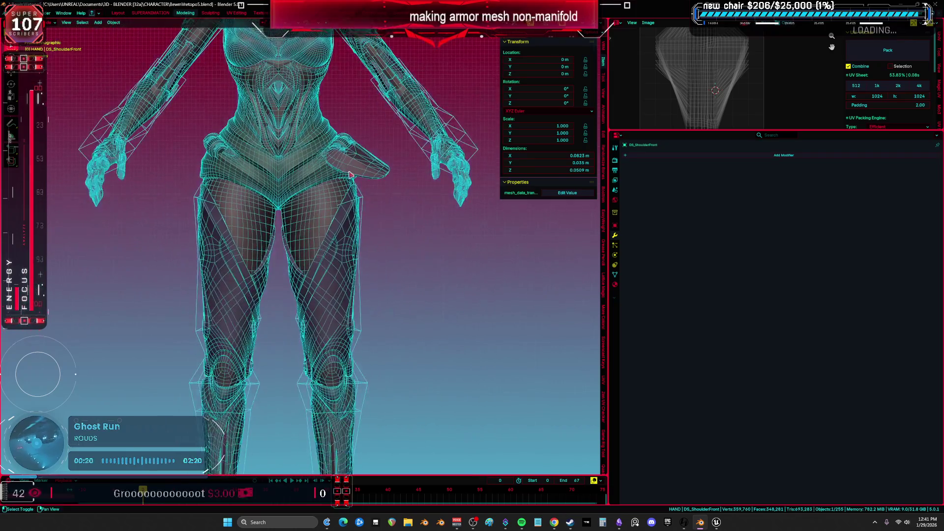
# Step: Select the foot, heel, shin and thigh armor plus hip flaps DS_FlapA, DS_FlapB and DS_FlapC
pyautogui.hotkey('ctrl', 'space')
pyautogui.scroll(-2, 403, 305)
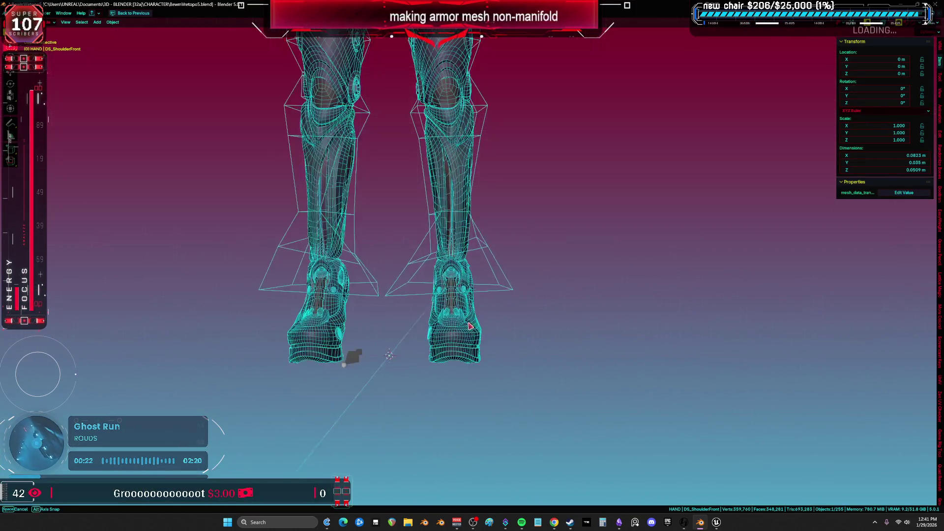
pyautogui.click(467, 345)
pyautogui.press('KP_3')
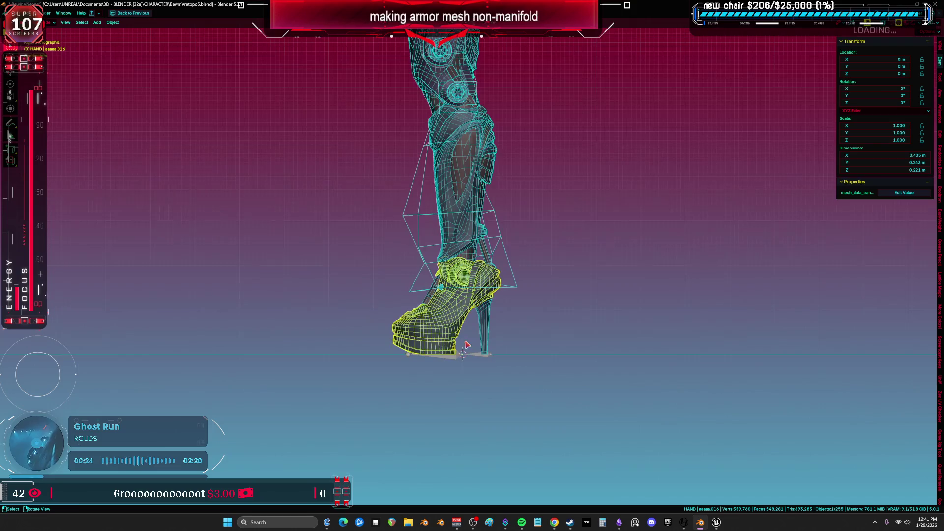
pyautogui.click(490, 318)
pyautogui.press('KP_1')
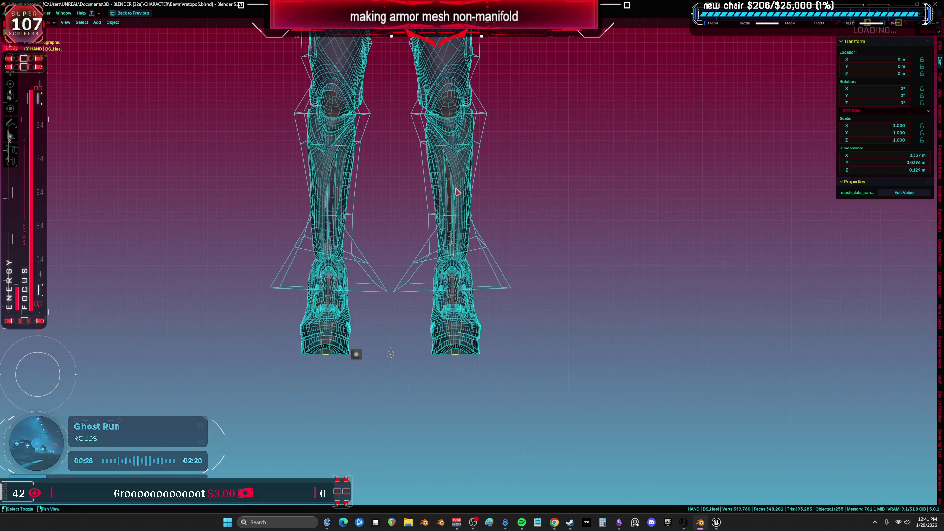
pyautogui.keyDown('shift'); pyautogui.click(457, 192); pyautogui.keyUp('shift')
pyautogui.keyDown('shift'); pyautogui.scroll(5, 492, 246); pyautogui.keyUp('shift')
pyautogui.keyDown('shift'); pyautogui.click(437, 226); pyautogui.keyUp('shift')
pyautogui.keyDown('shift'); pyautogui.scroll(5, 437, 227); pyautogui.keyUp('shift')
pyautogui.keyDown('shift'); pyautogui.click(477, 209); pyautogui.keyUp('shift')
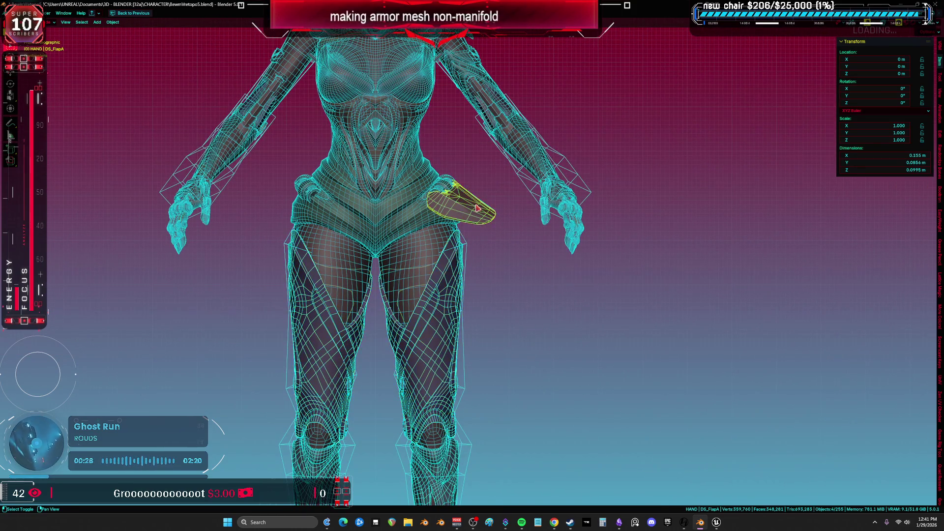
pyautogui.moveTo(462, 191); pyautogui.dragTo(497, 286, button='middle')
pyautogui.keyDown('shift'); pyautogui.click(497, 286); pyautogui.keyUp('shift')
pyautogui.keyDown('shift'); pyautogui.click(497, 285); pyautogui.keyUp('shift')
pyautogui.press('KP_1')
pyautogui.scroll(4, 477, 269)
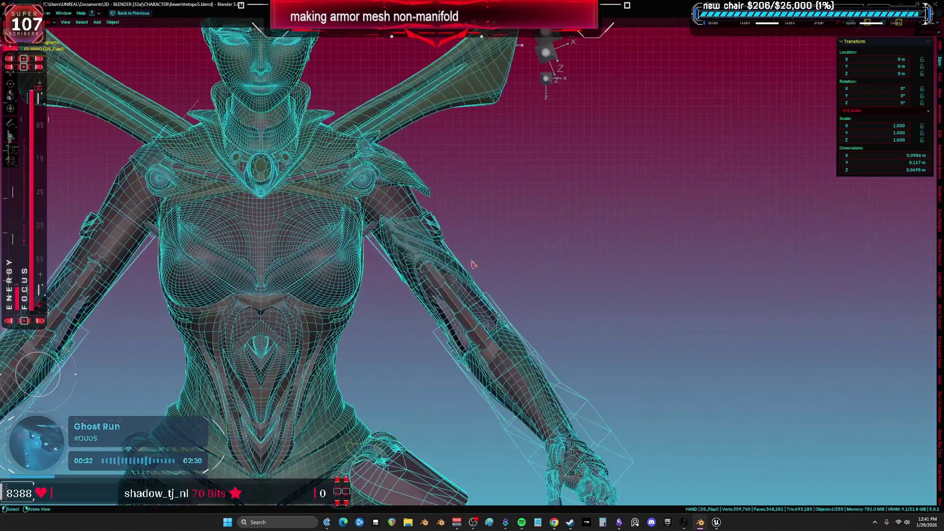
# Step: Add the shoulder pieces, wing blades and gems, then move the whole selection right along X
pyautogui.moveTo(404, 182); pyautogui.dragTo(460, 260, button='middle')
pyautogui.keyDown('shift'); pyautogui.click(463, 241); pyautogui.keyUp('shift')
pyautogui.keyDown('shift'); pyautogui.click(432, 216); pyautogui.keyUp('shift')
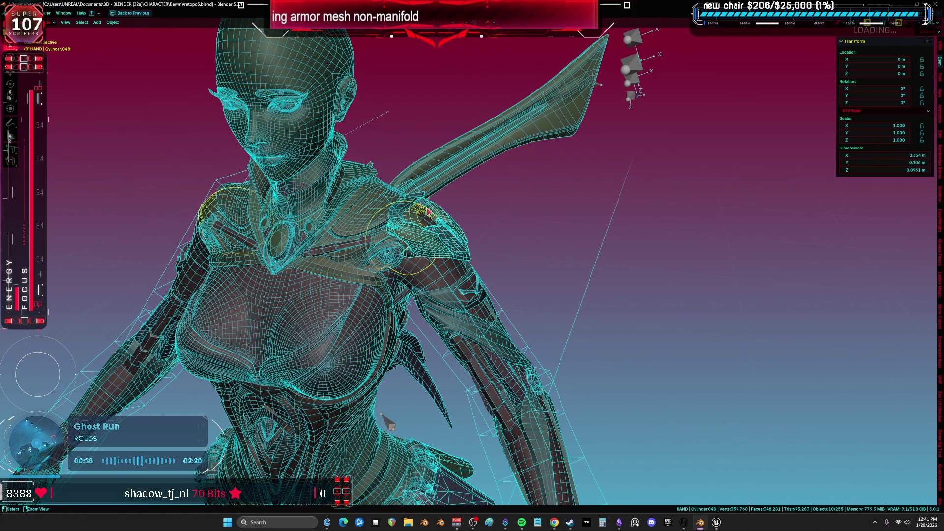
pyautogui.keyDown('shift'); pyautogui.click(468, 169); pyautogui.keyUp('shift')
pyautogui.press('KP_1')
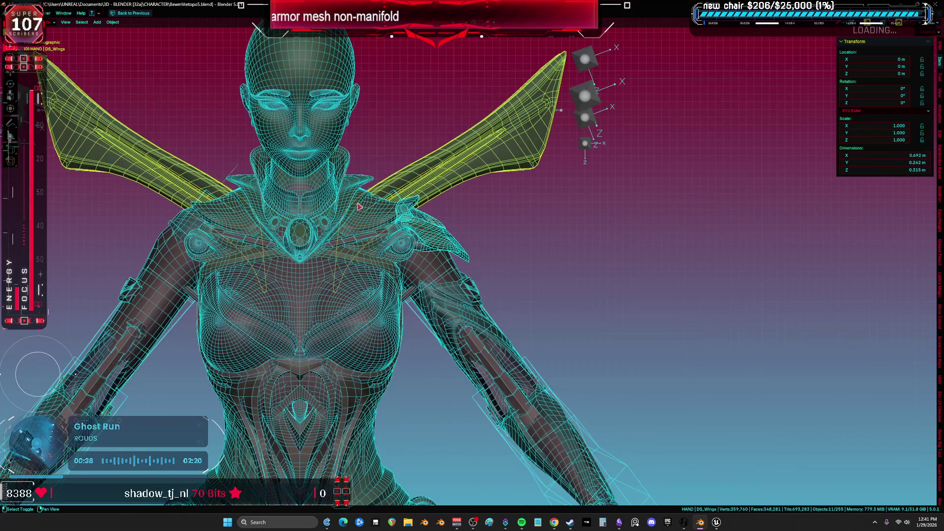
pyautogui.keyDown('shift'); pyautogui.click(306, 231); pyautogui.keyUp('shift')
pyautogui.scroll(-3, 306, 231)
pyautogui.press('g')
pyautogui.press('x')
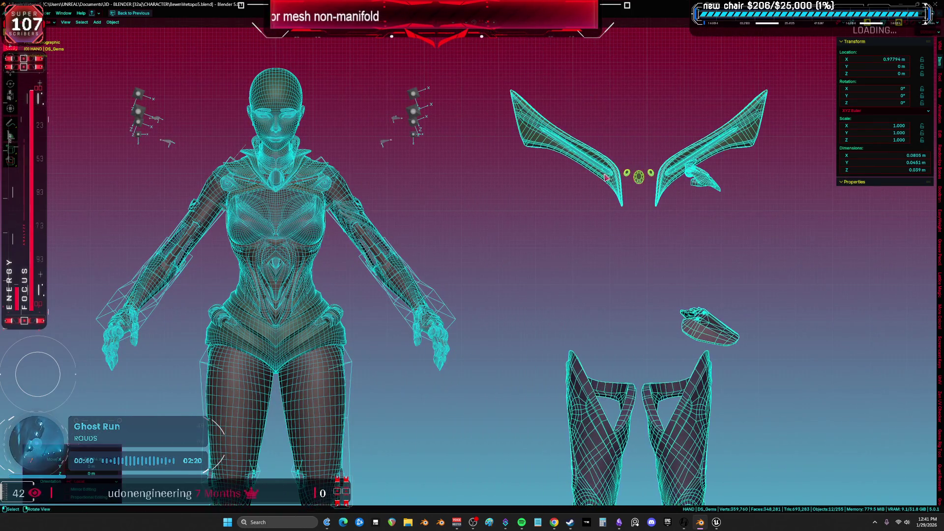
pyautogui.click(423, 168)
# Step: Move DS_Forearm along X to sit beside the other separated armor pieces
pyautogui.moveTo(423, 168); pyautogui.dragTo(401, 253, button='middle')
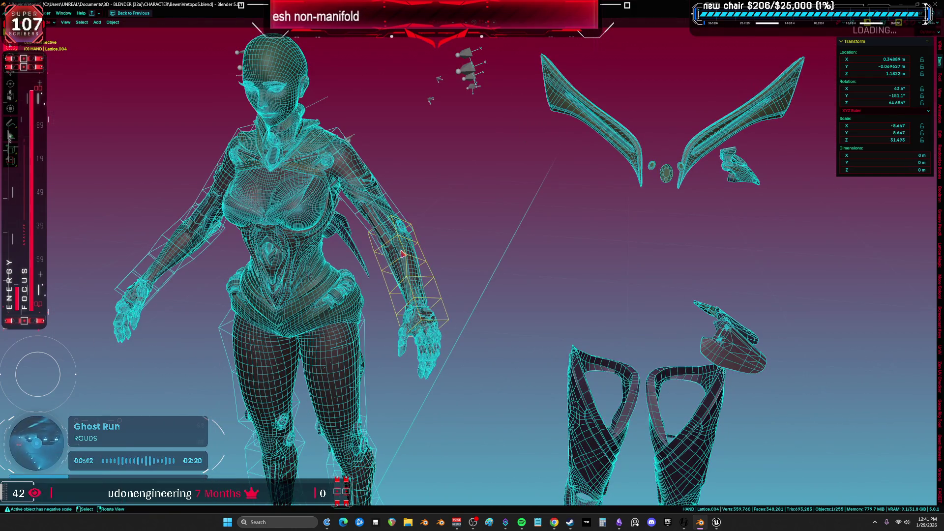
pyautogui.click(402, 253)
pyautogui.click(403, 253)
pyautogui.press('g')
pyautogui.press('x')
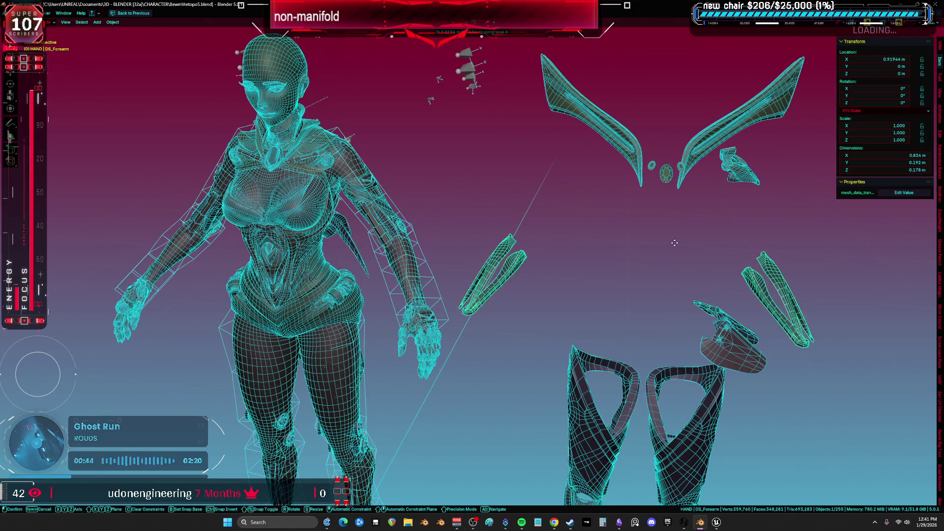
pyautogui.click(484, 215)
pyautogui.press('g')
pyautogui.press('x')
pyautogui.click(597, 213)
pyautogui.hotkey('ctrl', 'space')
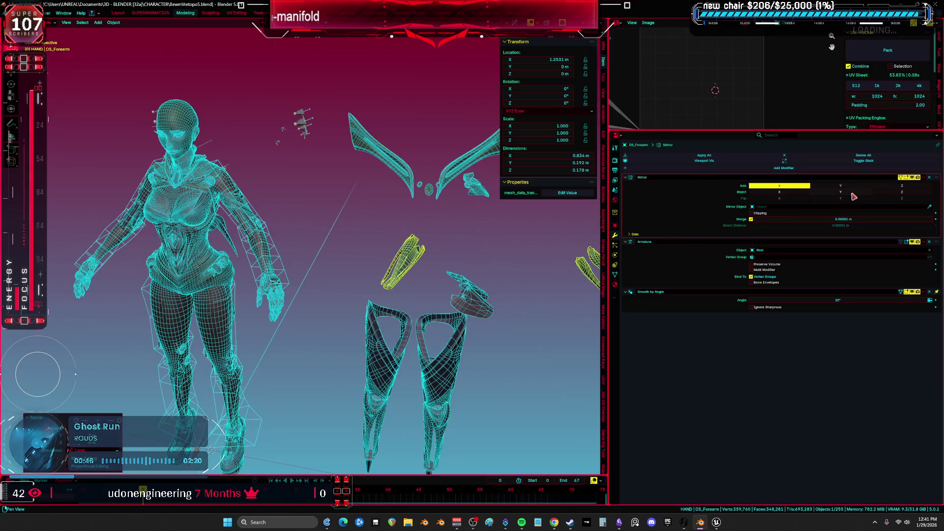
# Step: Delete DS_Forearm's Mirror and Armature modifiers
pyautogui.click(929, 177)
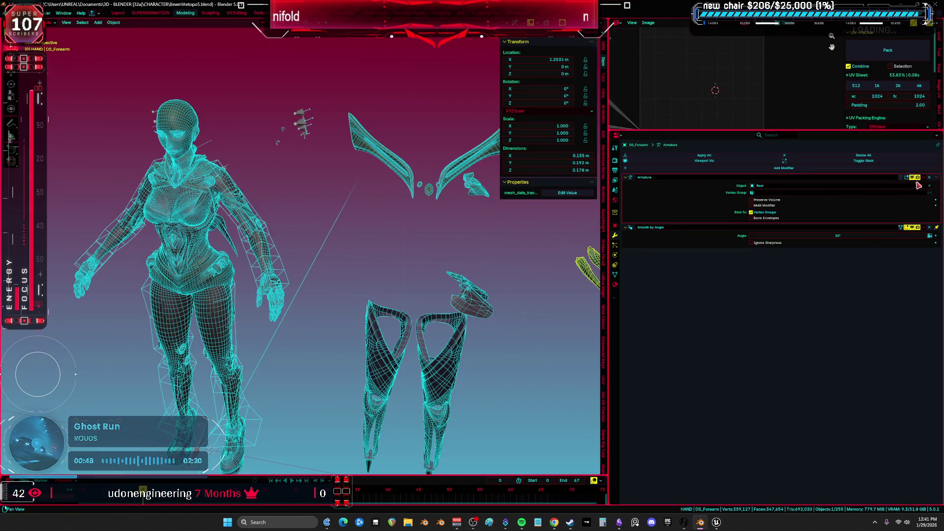
pyautogui.click(931, 183)
pyautogui.scroll(3, 309, 236)
pyautogui.hotkey('shift', 'z')
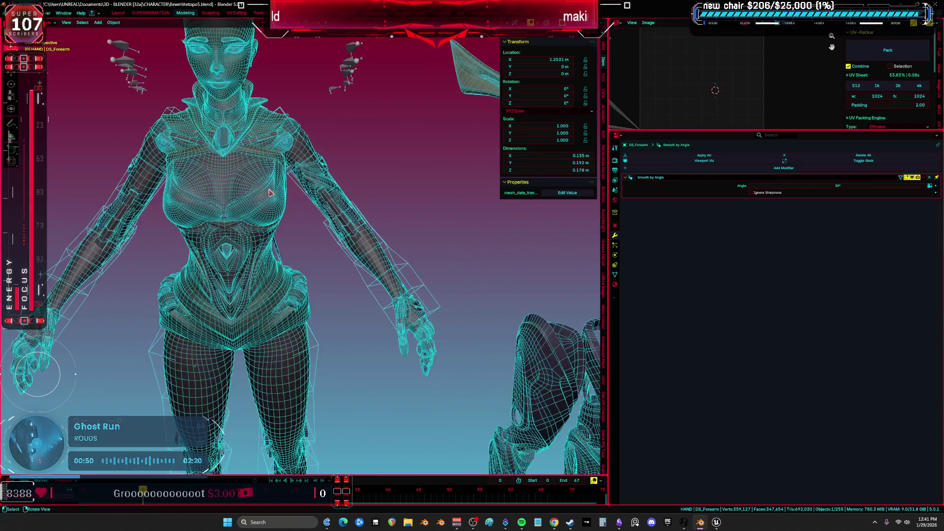
pyautogui.moveTo(309, 236)
pyautogui.mouseDown(button='middle')
pyautogui.moveTo(331, 205)
pyautogui.moveTo(231, 214)
pyautogui.moveTo(201, 246)
pyautogui.moveTo(301, 235)
pyautogui.moveTo(409, 262)
pyautogui.mouseUp(button='middle')
pyautogui.scroll(-5, 448, 265)
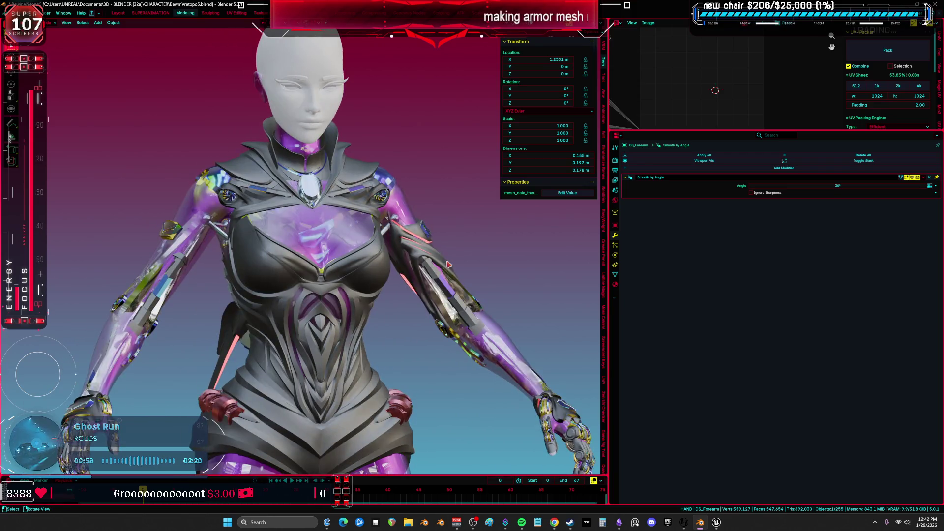
pyautogui.scroll(-3, 434, 291)
pyautogui.keyDown('shift'); pyautogui.moveTo(434, 291); pyautogui.dragTo(318, 211, button='middle'); pyautogui.keyUp('shift')
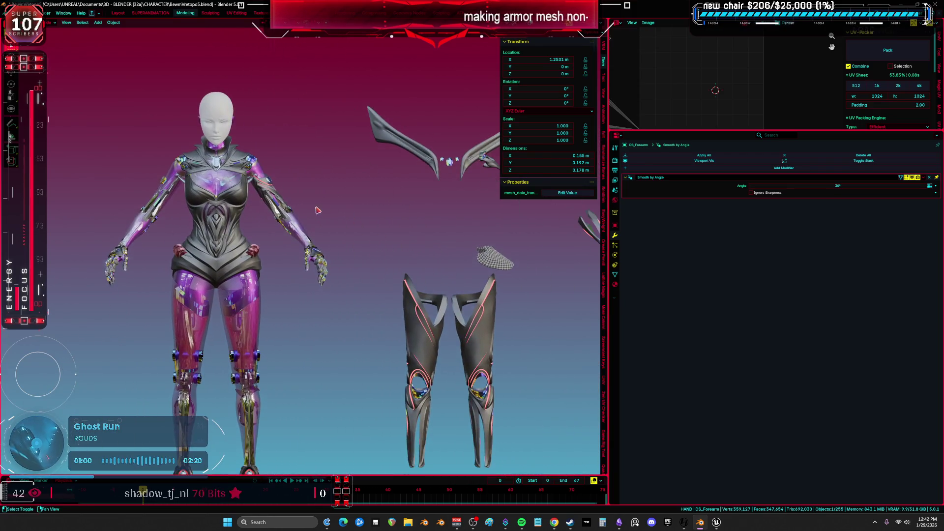
# Step: Move DS_Arm aside along the X axis
pyautogui.click(264, 191)
pyautogui.press('g')
pyautogui.press('x')
pyautogui.click(446, 189)
# Step: Select all of the wing blade's geometry in Edit Mode with see-through display, isolated in local view
pyautogui.moveTo(445, 188)
pyautogui.mouseDown(button='middle')
pyautogui.moveTo(312, 238)
pyautogui.moveTo(343, 213)
pyautogui.moveTo(295, 243)
pyautogui.moveTo(204, 231)
pyautogui.moveTo(392, 253)
pyautogui.moveTo(376, 262)
pyautogui.moveTo(375, 295)
pyautogui.moveTo(421, 231)
pyautogui.mouseUp(button='middle')
pyautogui.click(312, 238)
pyautogui.press('Tab')
pyautogui.scroll(5, 343, 213)
pyautogui.press('l')
pyautogui.hotkey('alt', 'z')
pyautogui.hotkey('alt', 'z')
pyautogui.press('KP_Divide')
# Step: Select the blade's non-manifold geometry via Select All by Trait
pyautogui.press('h')
pyautogui.press('a')
pyautogui.scroll(6, 423, 216)
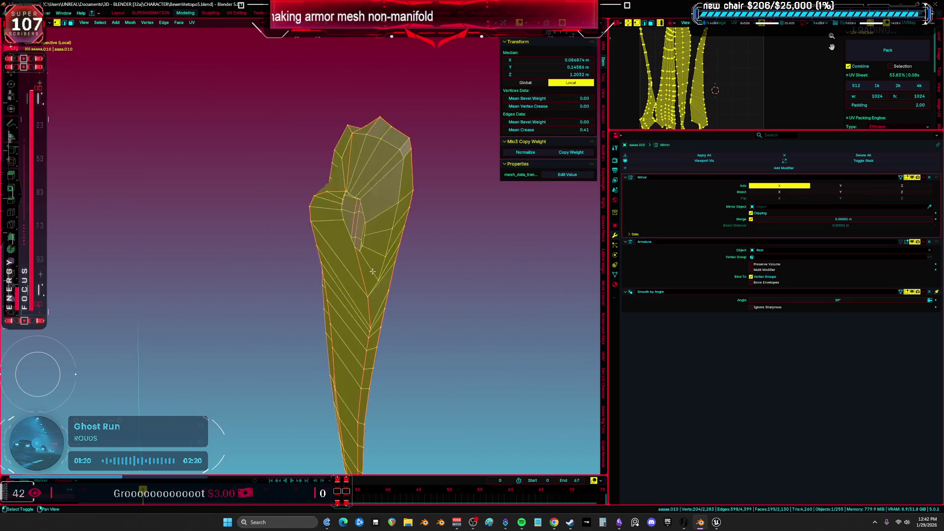
pyautogui.hotkey('alt', 'f')
pyautogui.moveTo(425, 190)
pyautogui.mouseDown(button='middle')
pyautogui.moveTo(439, 188)
pyautogui.moveTo(374, 252)
pyautogui.moveTo(258, 281)
pyautogui.moveTo(361, 240)
pyautogui.moveTo(456, 169)
pyautogui.mouseUp(button='middle')
pyautogui.scroll(-5, 439, 188)
pyautogui.hotkey('alt', 'a')
pyautogui.click(99, 13)
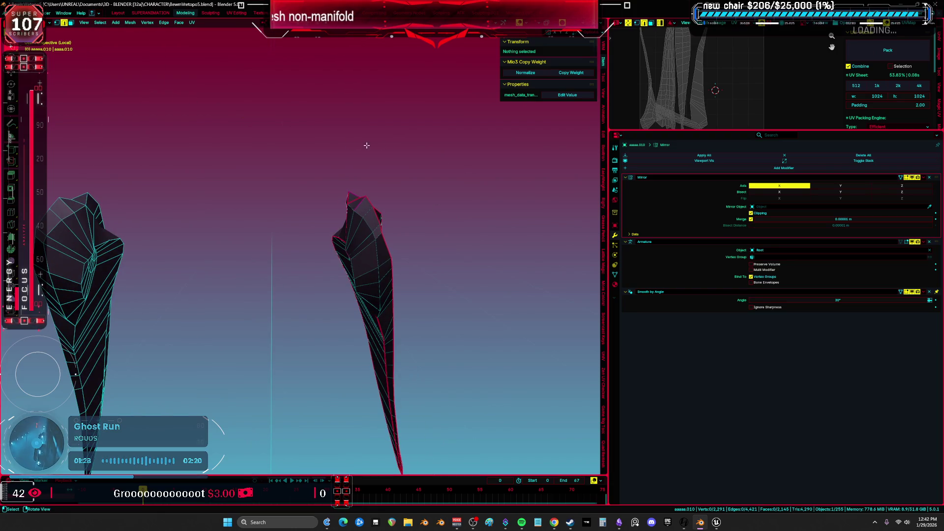
pyautogui.click(104, 24)
pyautogui.press('Escape')
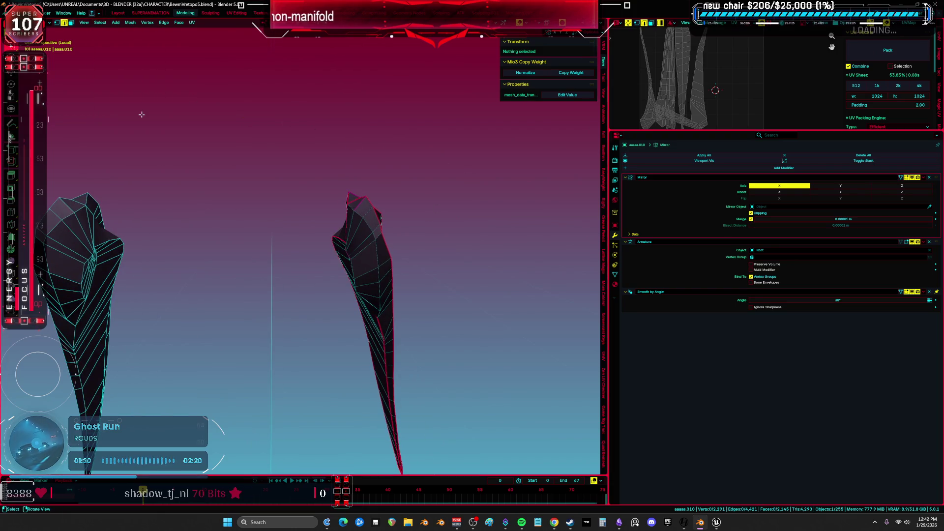
pyautogui.click(100, 23)
pyautogui.moveTo(133, 116)
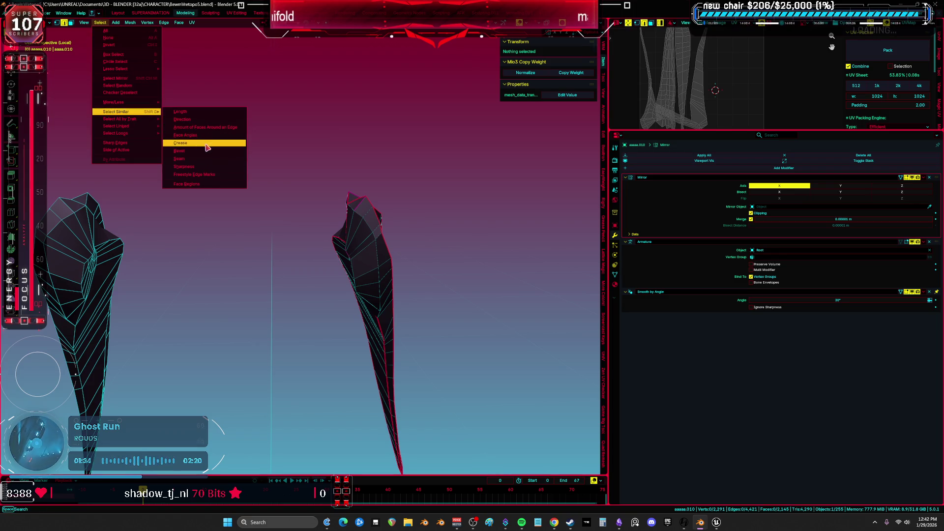
pyautogui.click(183, 118)
# Step: Extend the selection to the connected part and separate it into its own object
pyautogui.moveTo(184, 118); pyautogui.dragTo(289, 273, button='middle')
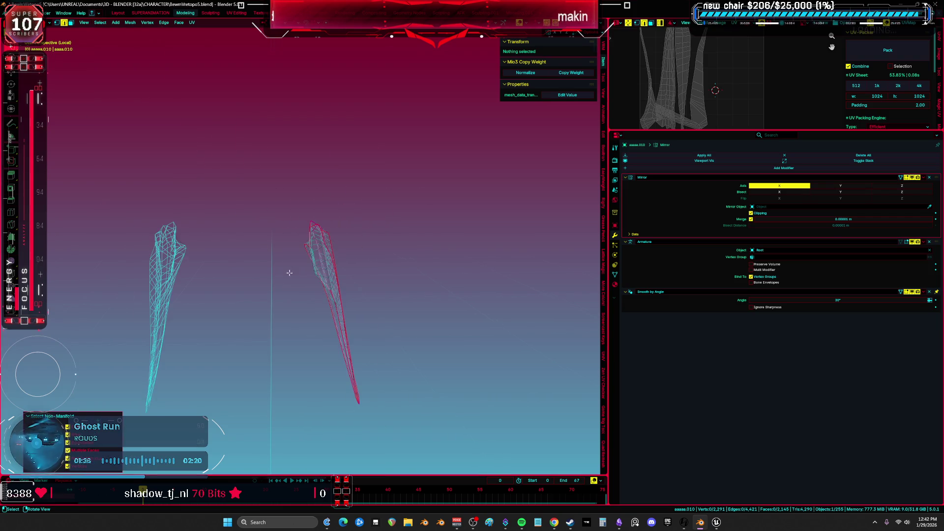
pyautogui.hotkey('shift', 'z')
pyautogui.press('l')
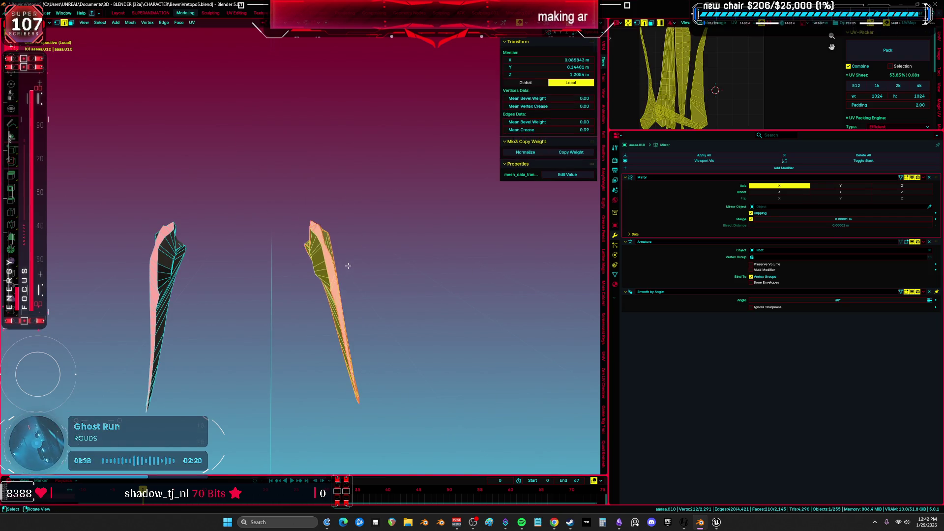
pyautogui.press('KP_5')
pyautogui.click(349, 269)
pyautogui.press('Tab')
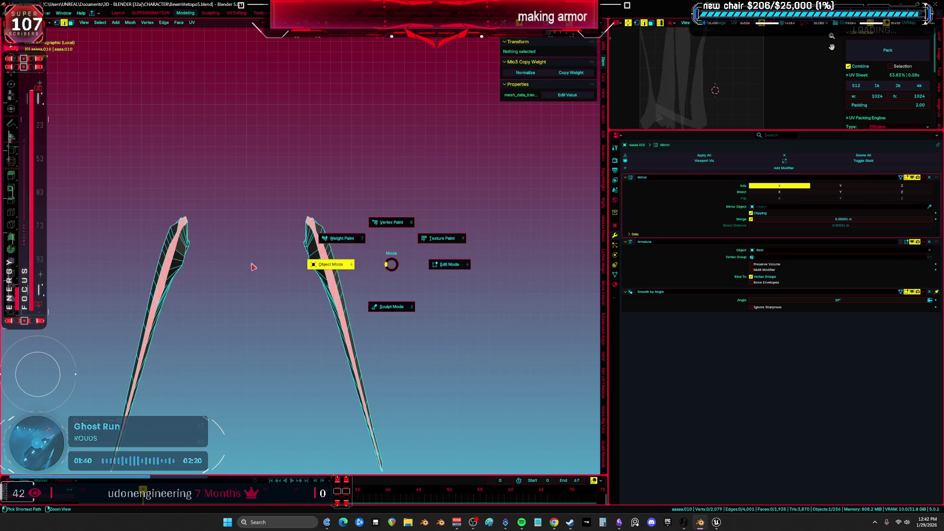
pyautogui.press('F2')
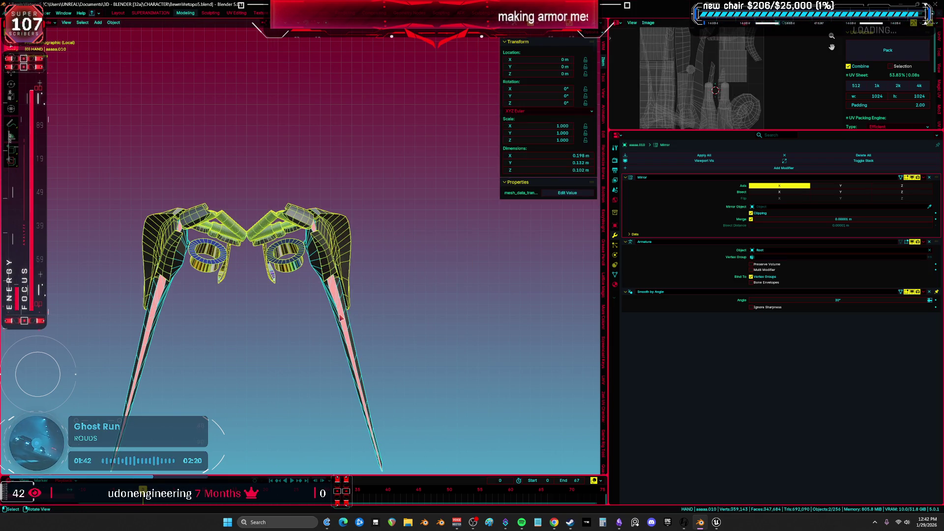
pyautogui.click(342, 318)
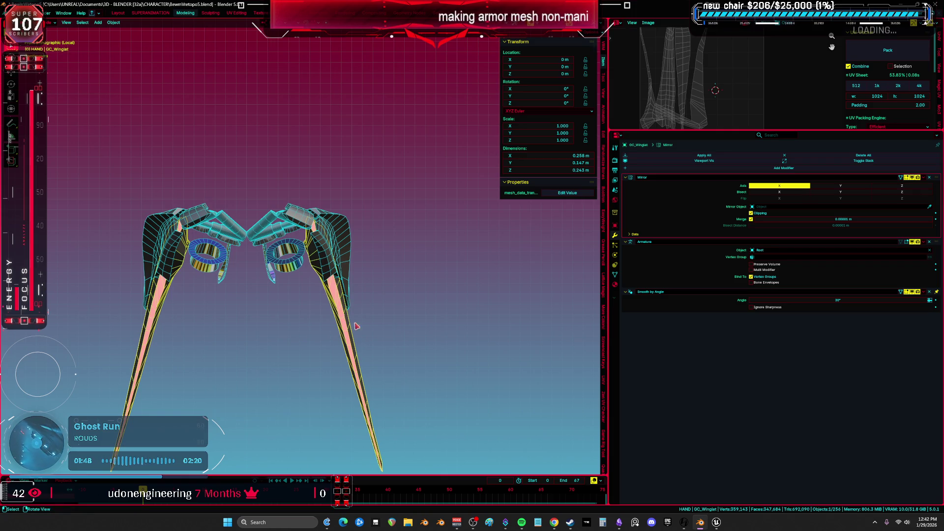
# Step: Rename the separated piece's mesh data to GC_Winglet and exit local view
pyautogui.click(615, 275)
pyautogui.click(674, 157)
pyautogui.write('GC_Winglet')
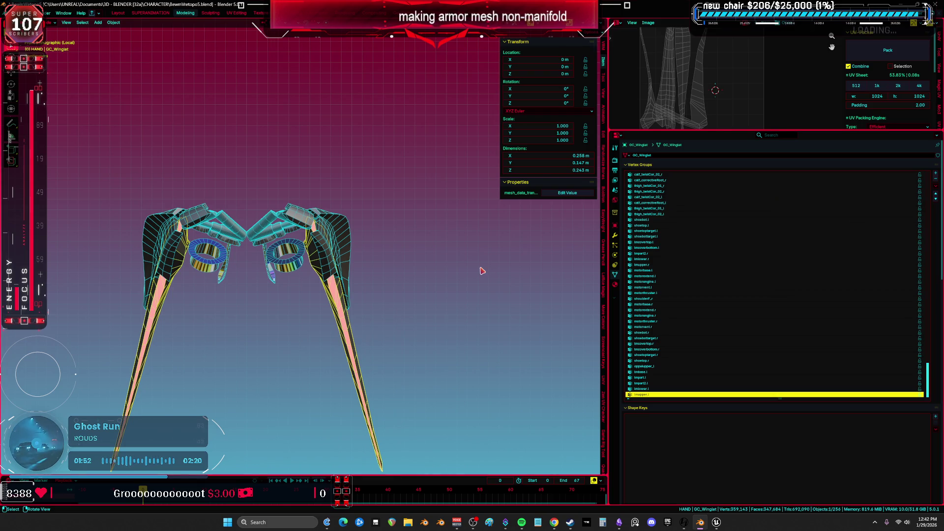
pyautogui.press('KP_Divide')
pyautogui.hotkey('ctrl', 'space')
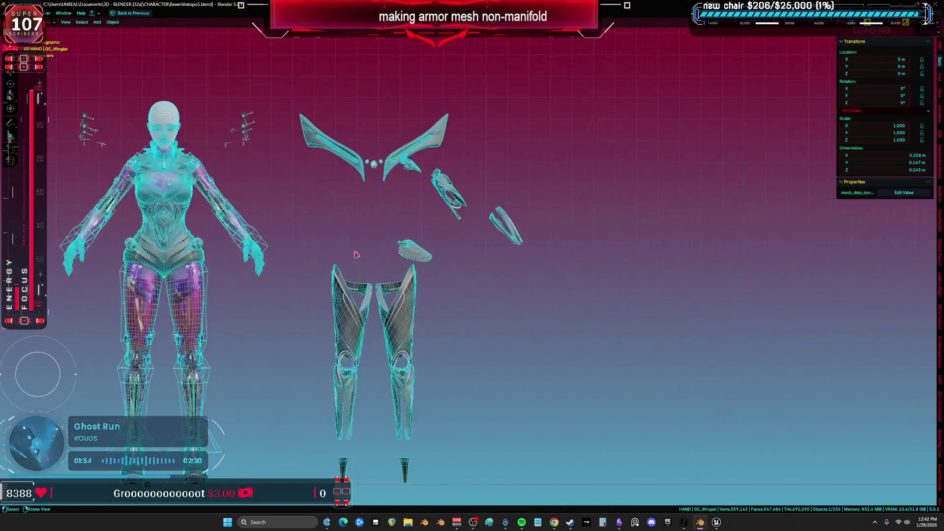
# Step: Move the winglets along X to sit beside the other armor pieces
pyautogui.press('g')
pyautogui.press('x')
pyautogui.click(460, 221)
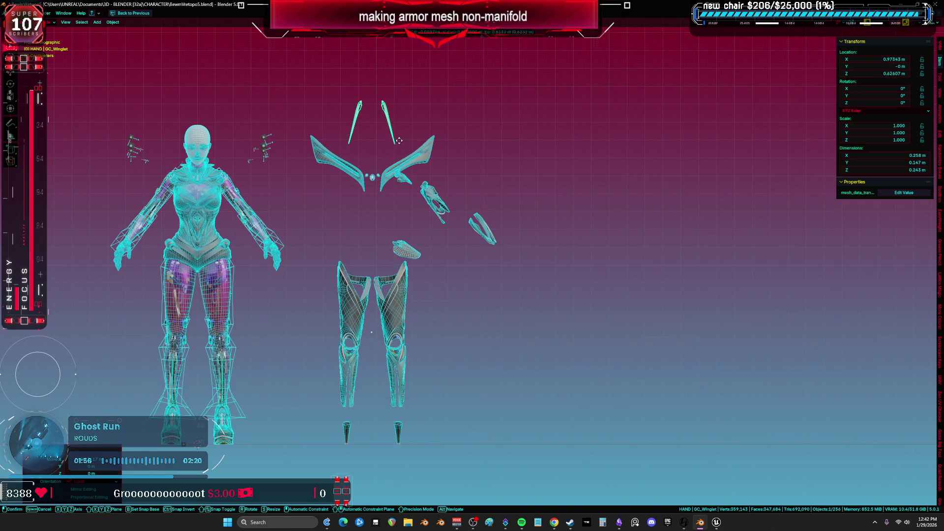
pyautogui.click(362, 232)
# Step: Adjust the shading and x-ray display and frame the leg armor from behind
pyautogui.moveTo(362, 231)
pyautogui.mouseDown(button='middle')
pyautogui.moveTo(244, 247)
pyautogui.moveTo(494, 231)
pyautogui.moveTo(135, 239)
pyautogui.moveTo(388, 181)
pyautogui.moveTo(533, 284)
pyautogui.moveTo(541, 273)
pyautogui.mouseUp(button='middle')
pyautogui.hotkey('shift', 'z')
pyautogui.hotkey('shift', 'z')
pyautogui.scroll(2, 486, 211)
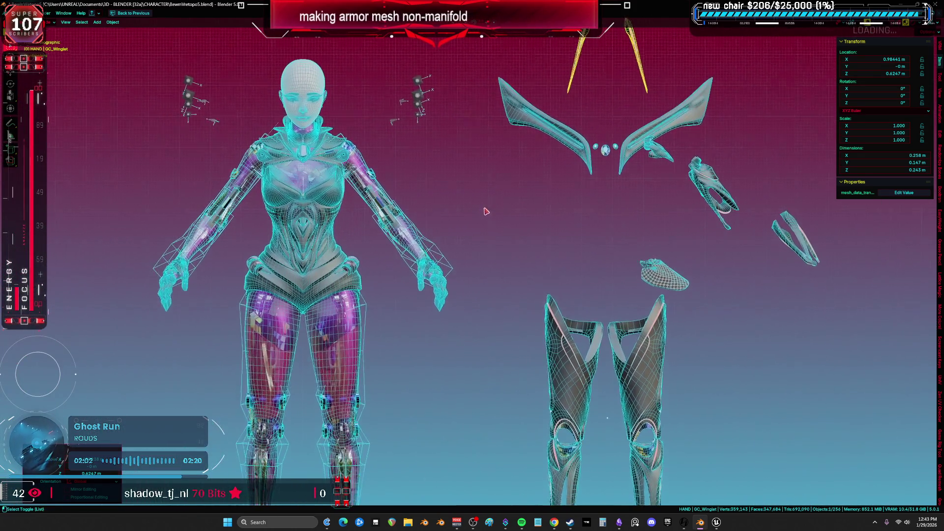
pyautogui.hotkey('shift', 'z')
pyautogui.keyDown('shift'); pyautogui.moveTo(474, 216); pyautogui.dragTo(276, 147, button='middle'); pyautogui.keyUp('shift')
pyautogui.scroll(3, 443, 296)
pyautogui.hotkey('ctrl', 's')
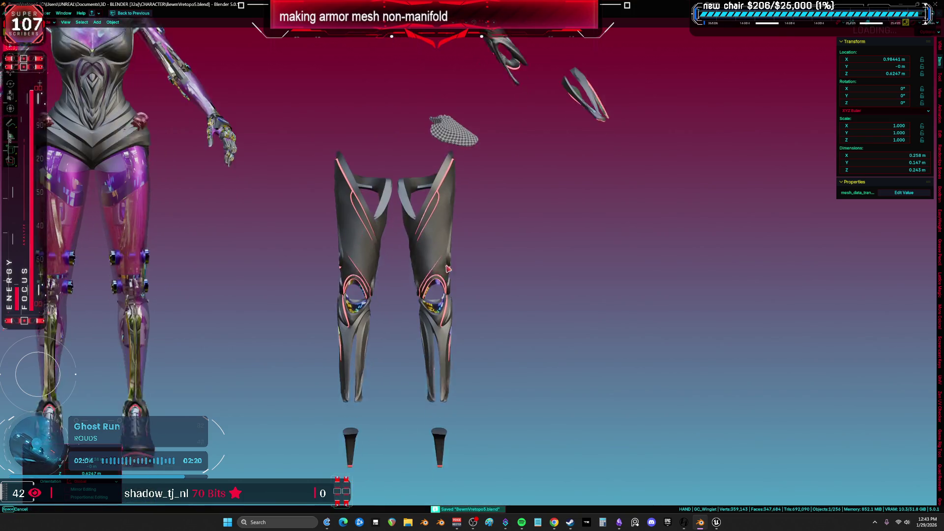
# Step: Unwrap DS_Heel in Edit Mode using the Conformal method
pyautogui.click(454, 335)
pyautogui.hotkey('shift', 'z')
pyautogui.click(445, 391)
pyautogui.scroll(4, 445, 391)
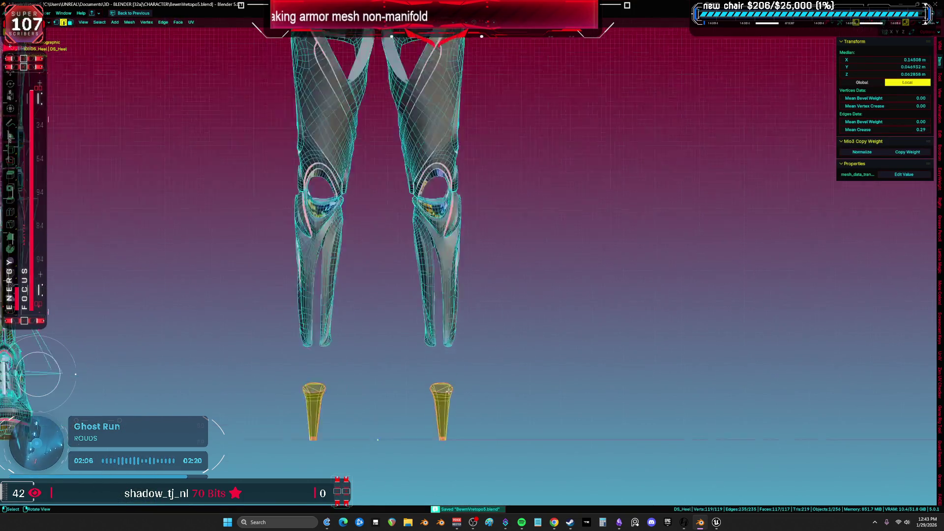
pyautogui.hotkey('ctrl', 'space')
pyautogui.press('Tab')
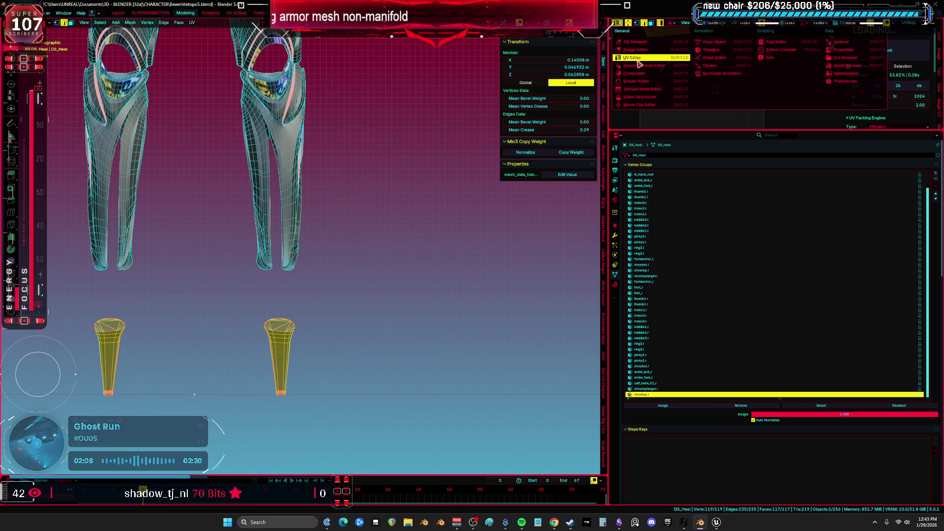
pyautogui.hotkey('ctrl', 'space')
pyautogui.scroll(5, 517, 177)
pyautogui.keyDown('shift'); pyautogui.rightClick(266, 279); pyautogui.keyUp('shift')
pyautogui.moveTo(274, 278); pyautogui.dragTo(369, 217, button='middle')
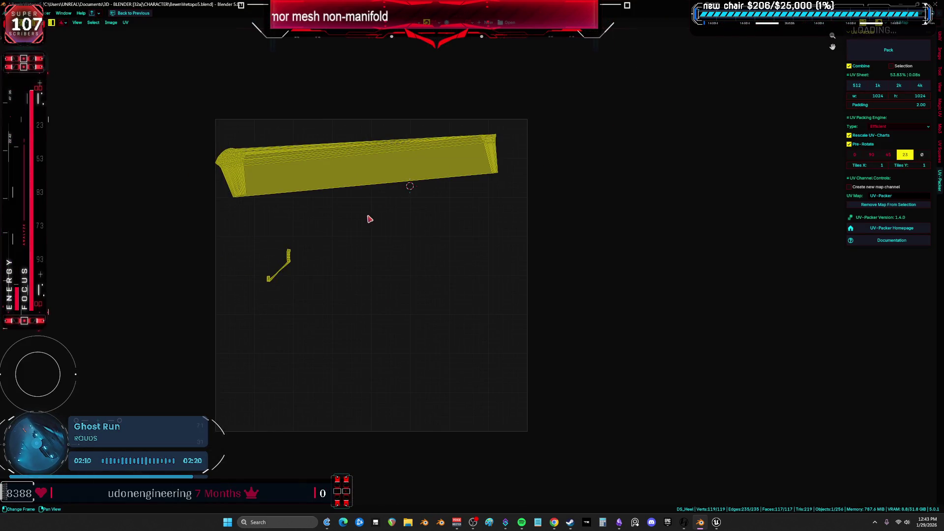
pyautogui.press('u')
pyautogui.click(366, 224)
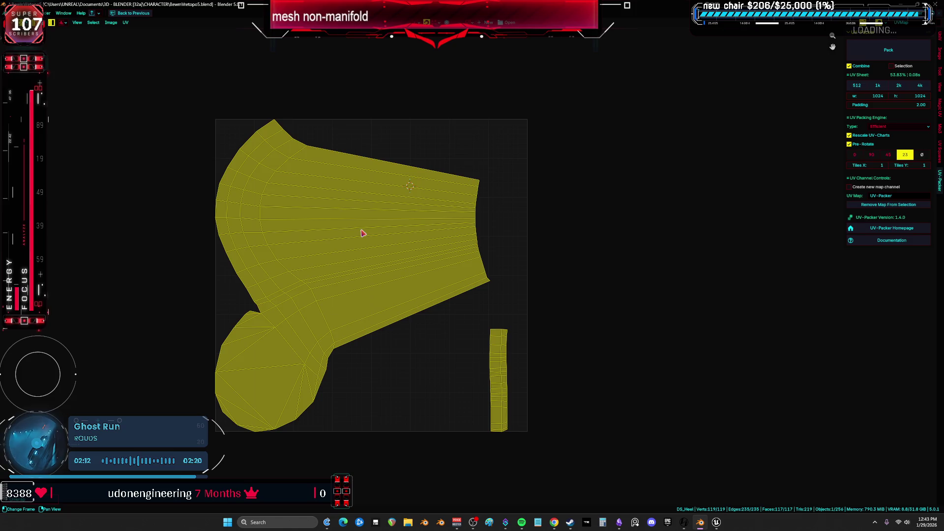
# Step: Unwrap the DS_Calf mesh with the standard Unwrap
pyautogui.hotkey('ctrl', 'space')
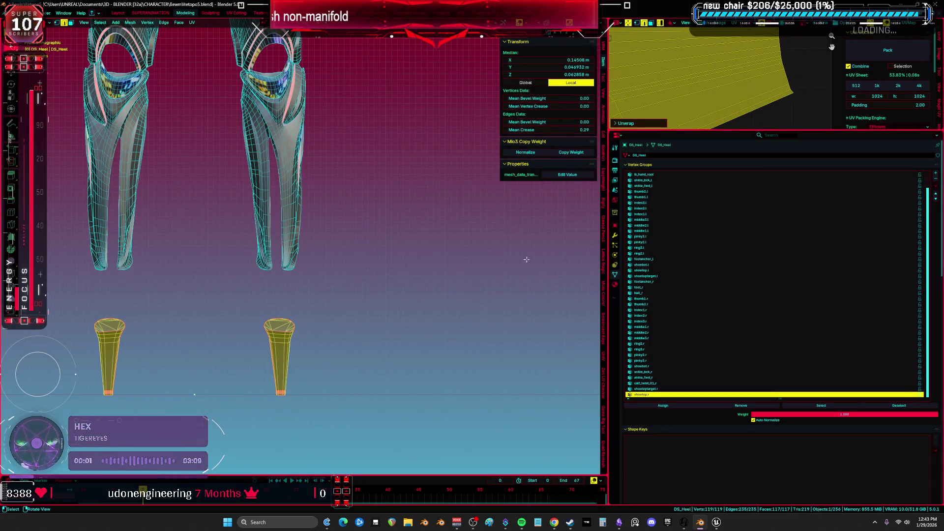
pyautogui.press('Tab')
pyautogui.click(343, 253)
pyautogui.press('Tab')
pyautogui.hotkey('ctrl', 'space')
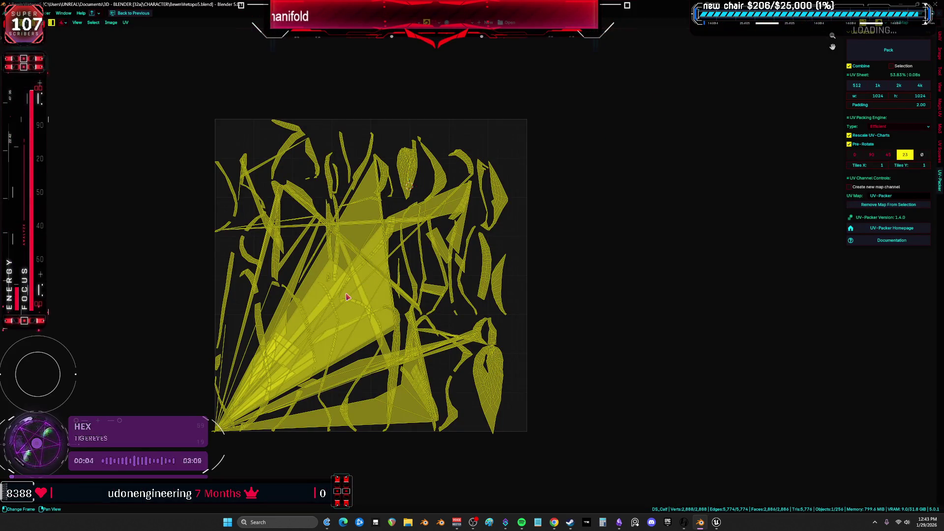
pyautogui.hotkey('ctrl', 'space')
pyautogui.press('u')
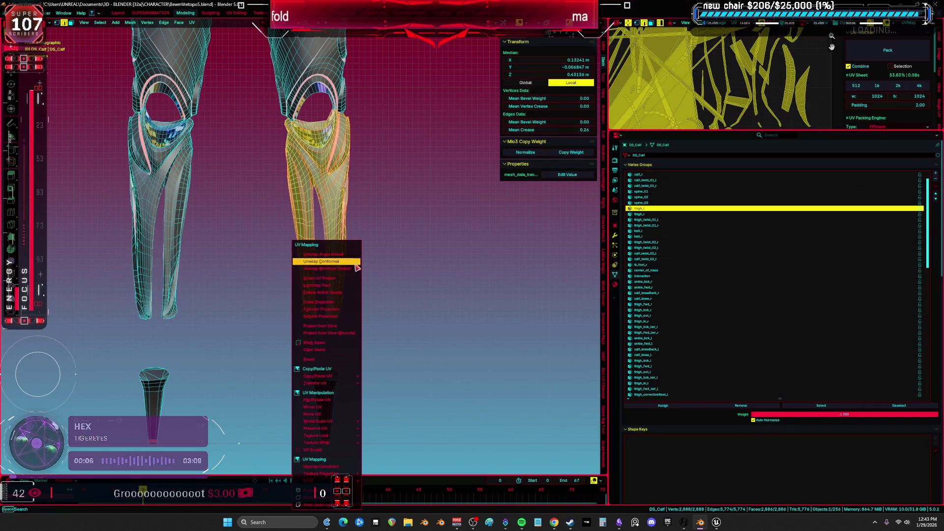
pyautogui.press('Return')
# Step: Inspect the calf's new UV islands, then re-enter Edit Mode on the leg meshes
pyautogui.hotkey('ctrl', 'space')
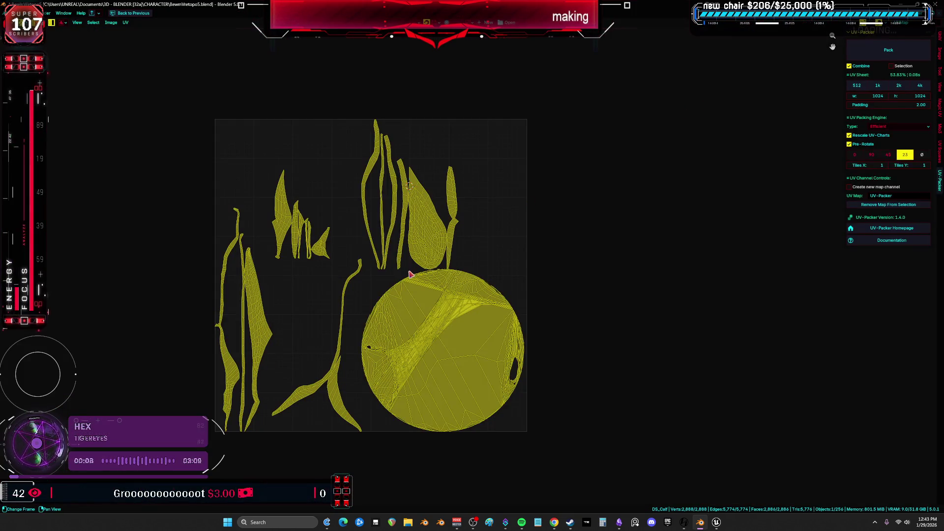
pyautogui.hotkey('ctrl', 'space')
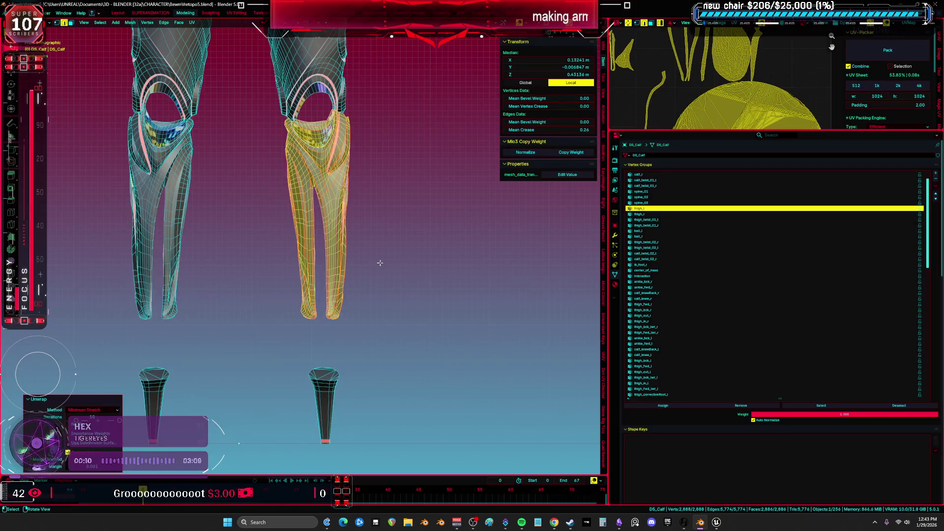
pyautogui.click(383, 262)
pyautogui.click(344, 245)
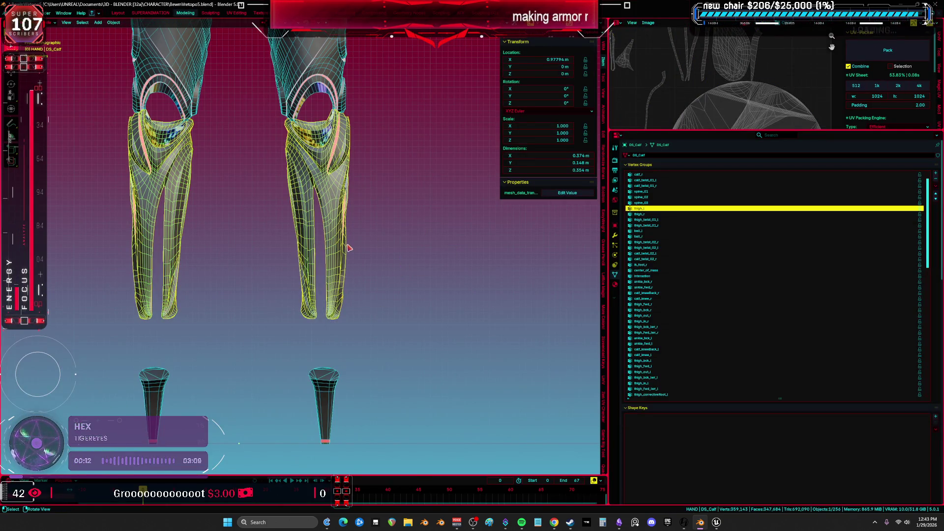
pyautogui.press('Tab')
pyautogui.hotkey('ctrl', 'space')
# Step: Clear the seam from an edge loop on the calf
pyautogui.click(709, 255)
pyautogui.moveTo(709, 255)
pyautogui.mouseDown(button='middle')
pyautogui.moveTo(618, 228)
pyautogui.moveTo(538, 228)
pyautogui.moveTo(433, 192)
pyautogui.moveTo(353, 198)
pyautogui.moveTo(273, 185)
pyautogui.moveTo(297, 279)
pyautogui.moveTo(280, 253)
pyautogui.moveTo(390, 331)
pyautogui.moveTo(382, 289)
pyautogui.moveTo(378, 462)
pyautogui.moveTo(385, 257)
pyautogui.moveTo(402, 285)
pyautogui.moveTo(394, 280)
pyautogui.moveTo(421, 156)
pyautogui.moveTo(424, 248)
pyautogui.moveTo(329, 305)
pyautogui.mouseUp(button='middle')
pyautogui.keyDown('alt'); pyautogui.click(304, 274); pyautogui.keyUp('alt')
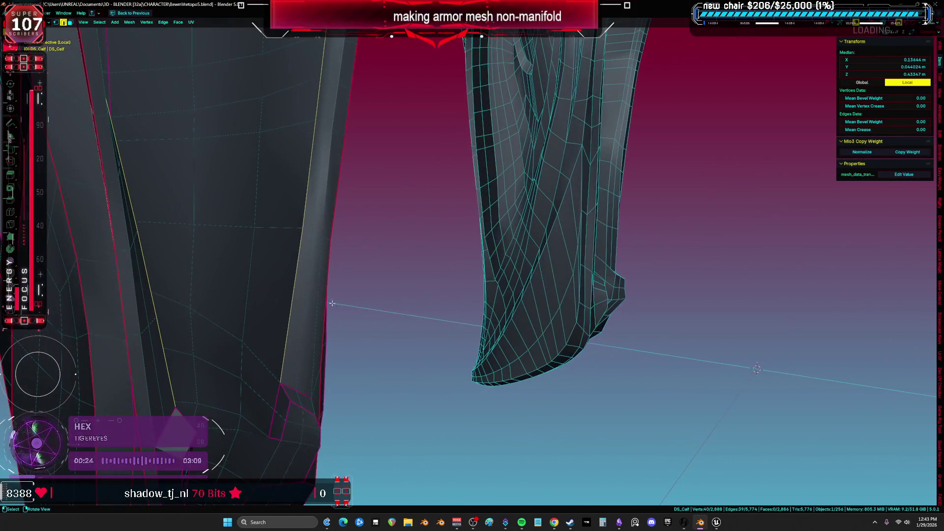
pyautogui.hotkey('ctrl', 'e')
pyautogui.click(321, 426)
# Step: Select two more lower-leg edges and change their seam through the edge menu
pyautogui.moveTo(320, 427)
pyautogui.mouseDown(button='middle')
pyautogui.moveTo(374, 275)
pyautogui.moveTo(402, 225)
pyautogui.mouseUp(button='middle')
pyautogui.moveTo(358, 288)
pyautogui.mouseDown(button='middle')
pyautogui.moveTo(368, 316)
pyautogui.moveTo(335, 224)
pyautogui.moveTo(352, 244)
pyautogui.moveTo(454, 240)
pyautogui.mouseUp(button='middle')
pyautogui.keyDown('shift'); pyautogui.click(455, 240); pyautogui.keyUp('shift')
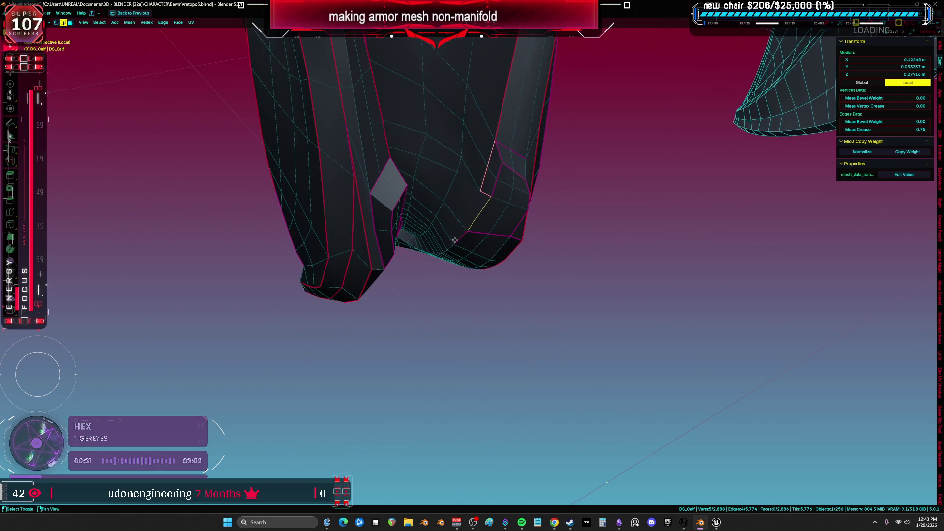
pyautogui.keyDown('shift'); pyautogui.click(485, 175); pyautogui.keyUp('shift')
pyautogui.moveTo(497, 181)
pyautogui.mouseDown(button='middle')
pyautogui.moveTo(607, 213)
pyautogui.moveTo(370, 174)
pyautogui.moveTo(397, 169)
pyautogui.mouseUp(button='middle')
pyautogui.moveTo(350, 192)
pyautogui.mouseDown(button='middle')
pyautogui.moveTo(390, 164)
pyautogui.moveTo(413, 164)
pyautogui.moveTo(402, 208)
pyautogui.moveTo(365, 250)
pyautogui.moveTo(402, 312)
pyautogui.moveTo(406, 201)
pyautogui.mouseUp(button='middle')
pyautogui.rightClick(401, 158)
pyautogui.click(400, 158)
# Step: Mark a new seam along the calf's rim edge loop
pyautogui.moveTo(352, 225)
pyautogui.mouseDown(button='middle')
pyautogui.moveTo(373, 274)
pyautogui.moveTo(397, 285)
pyautogui.moveTo(346, 230)
pyautogui.moveTo(389, 295)
pyautogui.moveTo(388, 261)
pyautogui.moveTo(429, 224)
pyautogui.moveTo(466, 224)
pyautogui.mouseUp(button='middle')
pyautogui.keyDown('alt'); pyautogui.click(346, 230); pyautogui.keyUp('alt')
pyautogui.rightClick(388, 261)
pyautogui.click(388, 260)
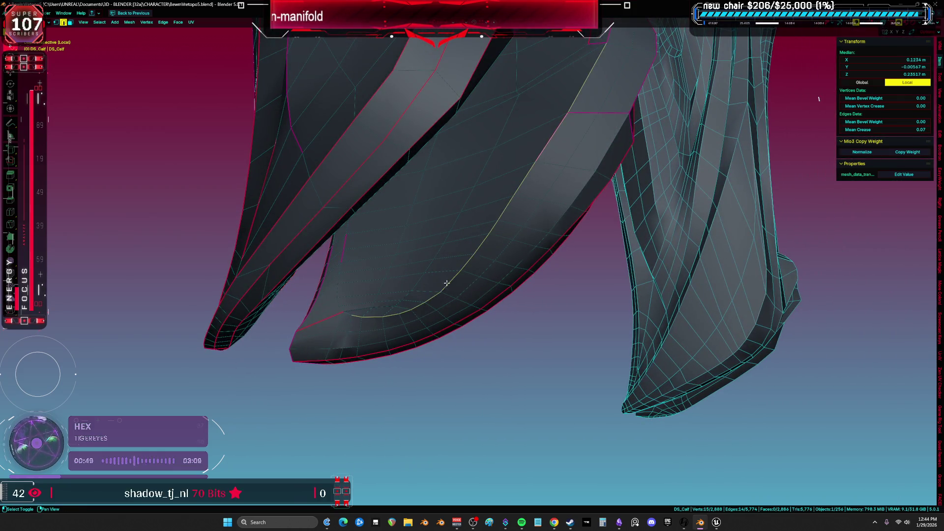
pyautogui.keyDown('shift'); pyautogui.moveTo(439, 289); pyautogui.dragTo(458, 334, button='middle'); pyautogui.keyUp('shift')
pyautogui.moveTo(563, 178)
pyautogui.mouseDown(button='middle')
pyautogui.moveTo(539, 171)
pyautogui.moveTo(388, 303)
pyautogui.moveTo(506, 273)
pyautogui.moveTo(344, 374)
pyautogui.moveTo(431, 299)
pyautogui.moveTo(357, 226)
pyautogui.moveTo(415, 295)
pyautogui.moveTo(527, 287)
pyautogui.moveTo(586, 263)
pyautogui.moveTo(570, 198)
pyautogui.moveTo(571, 213)
pyautogui.moveTo(455, 259)
pyautogui.moveTo(320, 253)
pyautogui.moveTo(323, 120)
pyautogui.mouseUp(button='middle')
pyautogui.keyDown('alt'); pyautogui.keyDown('shift'); pyautogui.click(327, 187); pyautogui.keyUp('shift'); pyautogui.keyUp('alt')
pyautogui.moveTo(327, 186)
pyautogui.mouseDown(button='middle')
pyautogui.moveTo(386, 265)
pyautogui.moveTo(413, 266)
pyautogui.moveTo(494, 300)
pyautogui.moveTo(443, 139)
pyautogui.moveTo(442, 217)
pyautogui.moveTo(452, 188)
pyautogui.moveTo(444, 152)
pyautogui.moveTo(374, 299)
pyautogui.moveTo(415, 283)
pyautogui.moveTo(443, 242)
pyautogui.moveTo(392, 301)
pyautogui.moveTo(407, 270)
pyautogui.moveTo(382, 285)
pyautogui.moveTo(411, 295)
pyautogui.moveTo(382, 390)
pyautogui.moveTo(369, 270)
pyautogui.moveTo(504, 223)
pyautogui.moveTo(481, 243)
pyautogui.moveTo(643, 177)
pyautogui.moveTo(614, 230)
pyautogui.mouseUp(button='middle')
pyautogui.click(395, 303)
pyautogui.rightClick(478, 245)
pyautogui.click(478, 246)
# Step: Unwrap the whole calf mesh and review its UV islands
pyautogui.press('a')
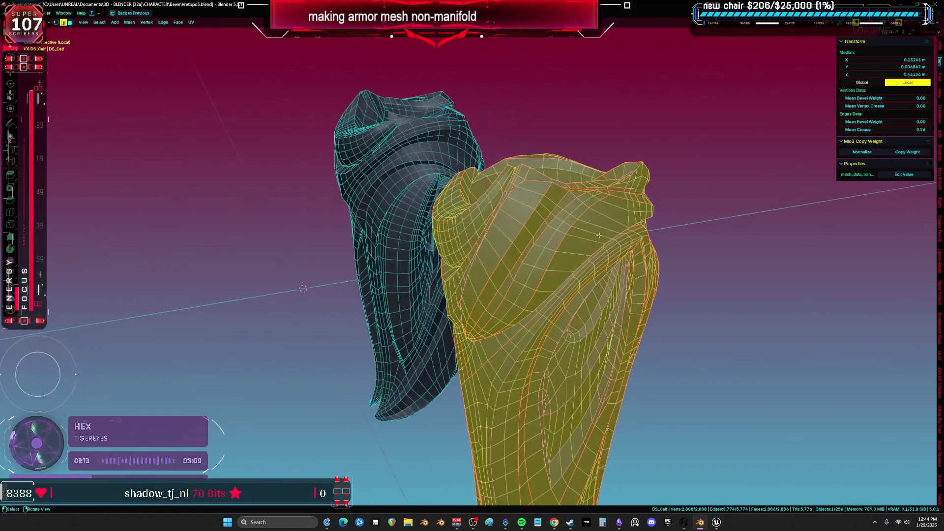
pyautogui.press('u')
pyautogui.click(551, 250)
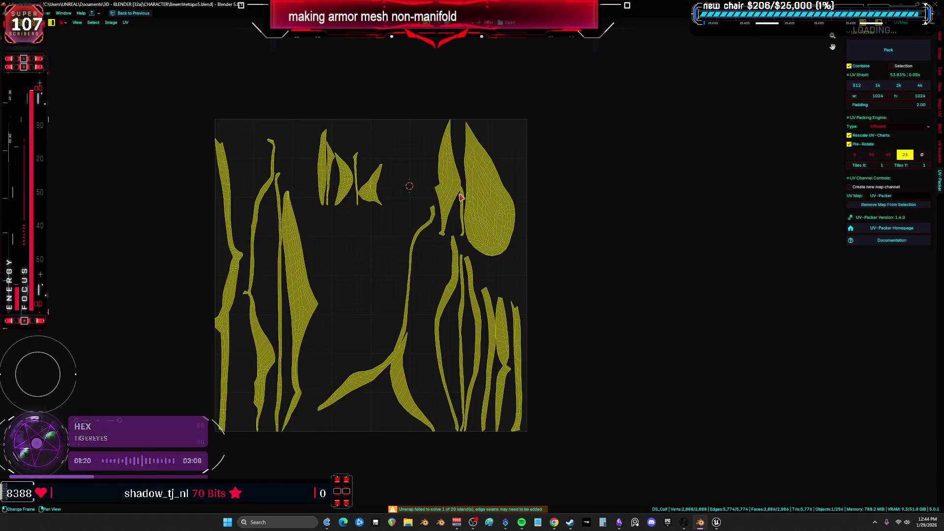
pyautogui.scroll(2, 335, 274)
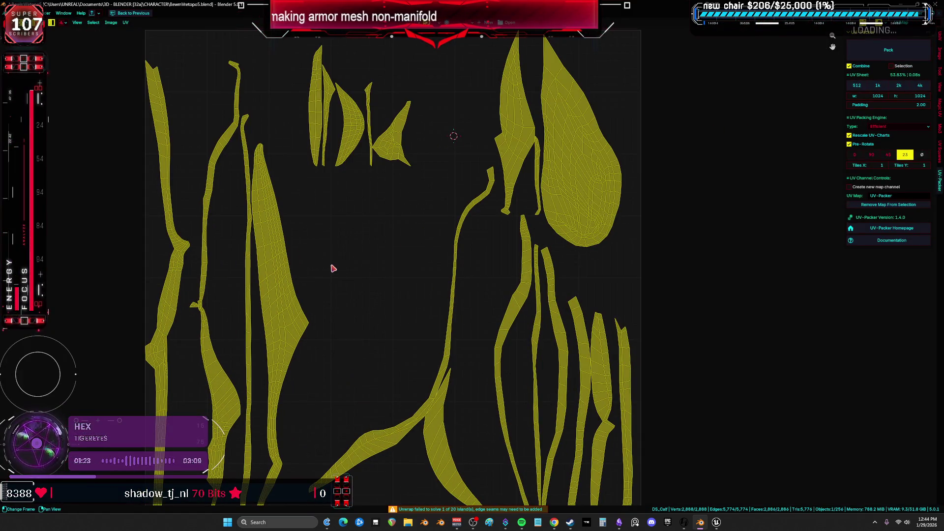
pyautogui.hotkey('alt', 'a')
pyautogui.press('a')
pyautogui.scroll(-2, 344, 180)
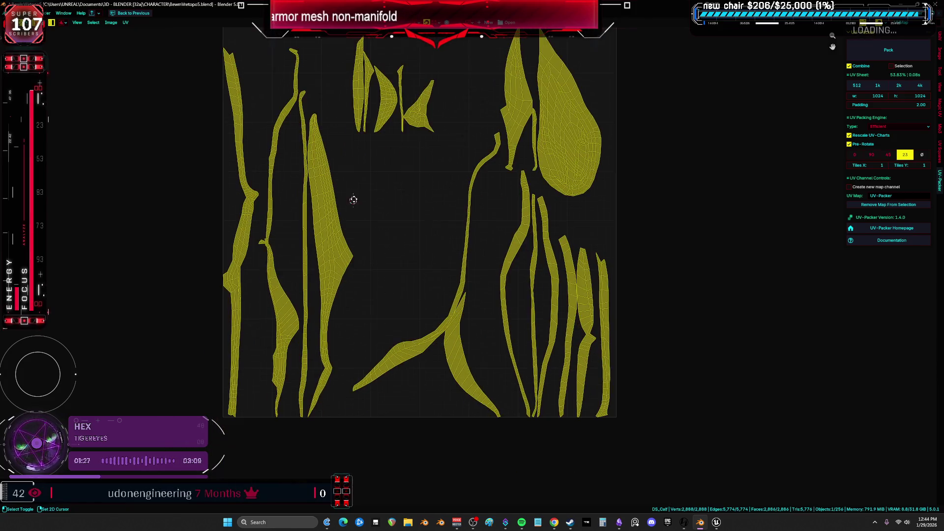
pyautogui.hotkey('ctrl', 'space')
# Step: Re-unwrap DS_Calf with Minimum Stretch
pyautogui.moveTo(345, 221)
pyautogui.mouseDown(button='middle')
pyautogui.moveTo(318, 271)
pyautogui.moveTo(442, 204)
pyautogui.mouseUp(button='middle')
pyautogui.scroll(3, 318, 272)
pyautogui.press('Tab')
pyautogui.press('Tab')
pyautogui.press('u')
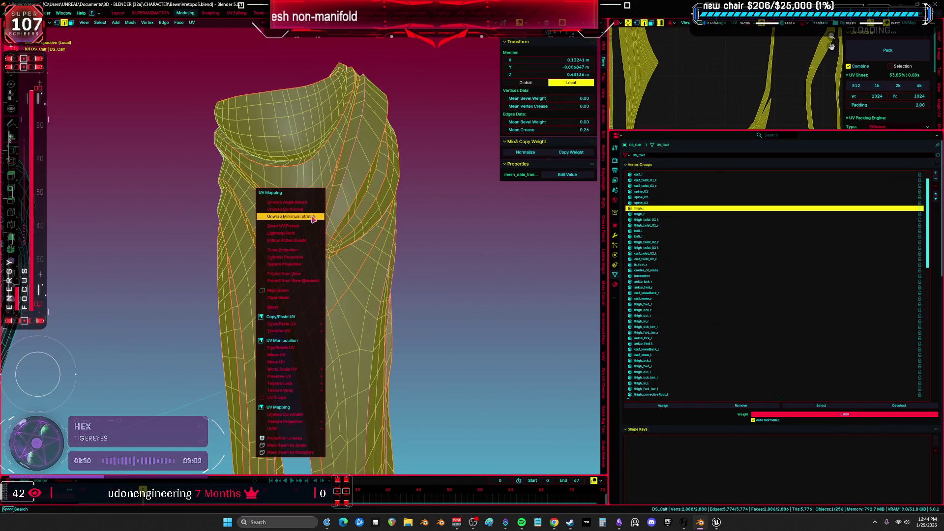
pyautogui.click(314, 217)
# Step: Pick a face on the leg's UV island and frame it in the viewport
pyautogui.hotkey('ctrl', 'space')
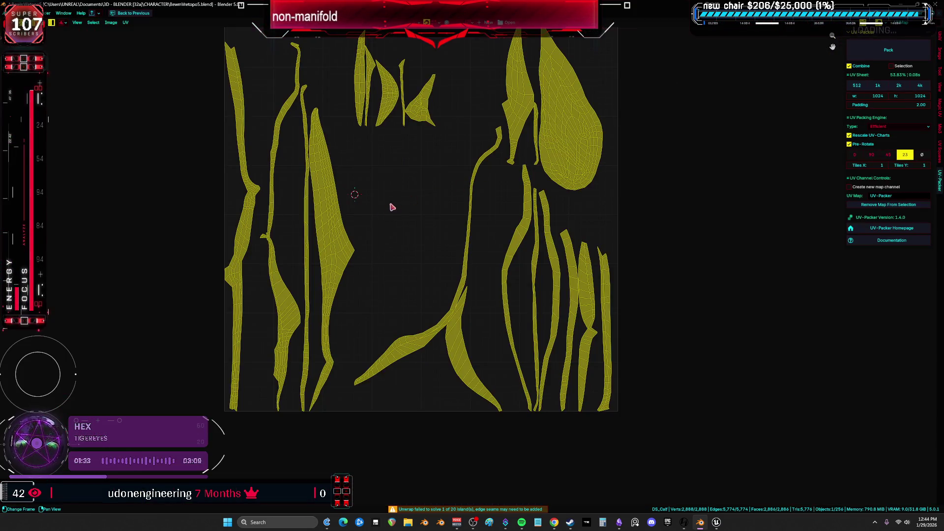
pyautogui.scroll(8, 288, 255)
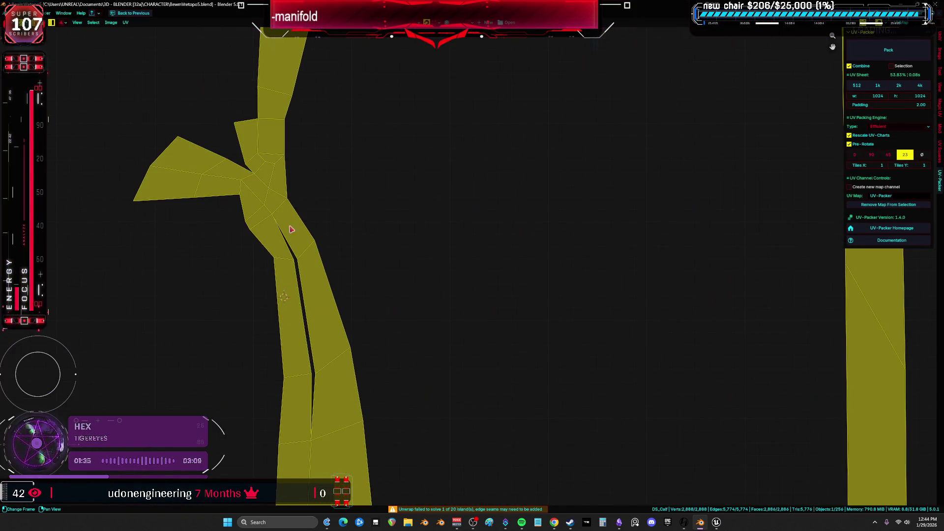
pyautogui.hotkey('alt', 'a')
pyautogui.press('l')
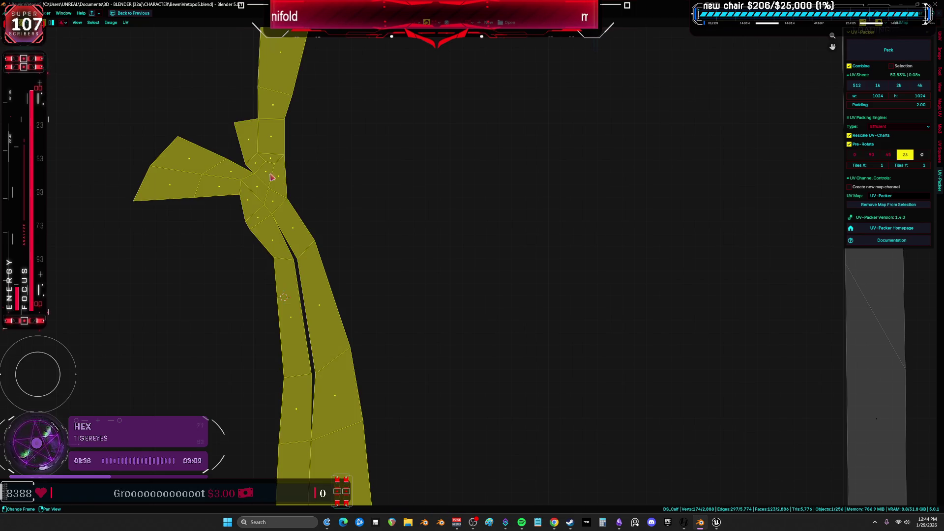
pyautogui.click(265, 170)
pyautogui.hotkey('ctrl', 'space')
pyautogui.press('KP_Decimal')
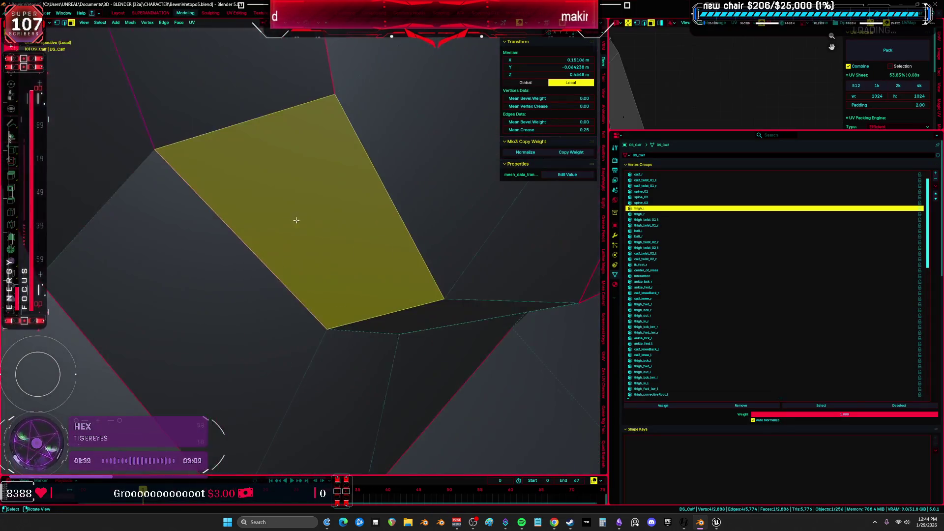
# Step: Clear the seam on a single edge beside that face
pyautogui.moveTo(369, 236)
pyautogui.mouseDown(button='middle')
pyautogui.moveTo(410, 222)
pyautogui.moveTo(405, 215)
pyautogui.mouseUp(button='middle')
pyautogui.click(410, 222)
pyautogui.moveTo(354, 165)
pyautogui.mouseDown(button='middle')
pyautogui.moveTo(306, 215)
pyautogui.moveTo(336, 243)
pyautogui.moveTo(310, 224)
pyautogui.mouseUp(button='middle')
pyautogui.press('2')
pyautogui.click(316, 211)
pyautogui.click(399, 293)
# Step: Select an edge and a rim face in the pink fold, and show the calf's material slots
pyautogui.moveTo(398, 293)
pyautogui.mouseDown(button='middle')
pyautogui.moveTo(418, 343)
pyautogui.moveTo(360, 320)
pyautogui.moveTo(436, 350)
pyautogui.moveTo(472, 349)
pyautogui.moveTo(280, 323)
pyautogui.moveTo(472, 337)
pyautogui.moveTo(443, 315)
pyautogui.moveTo(297, 300)
pyautogui.moveTo(345, 315)
pyautogui.moveTo(401, 309)
pyautogui.moveTo(372, 178)
pyautogui.moveTo(384, 209)
pyautogui.moveTo(477, 264)
pyautogui.mouseUp(button='middle')
pyautogui.press('a')
pyautogui.hotkey('alt', 'a')
pyautogui.scroll(5, 345, 315)
pyautogui.click(372, 178)
pyautogui.moveTo(352, 209)
pyautogui.mouseDown(button='middle')
pyautogui.moveTo(381, 220)
pyautogui.moveTo(339, 194)
pyautogui.moveTo(316, 221)
pyautogui.moveTo(331, 239)
pyautogui.mouseUp(button='middle')
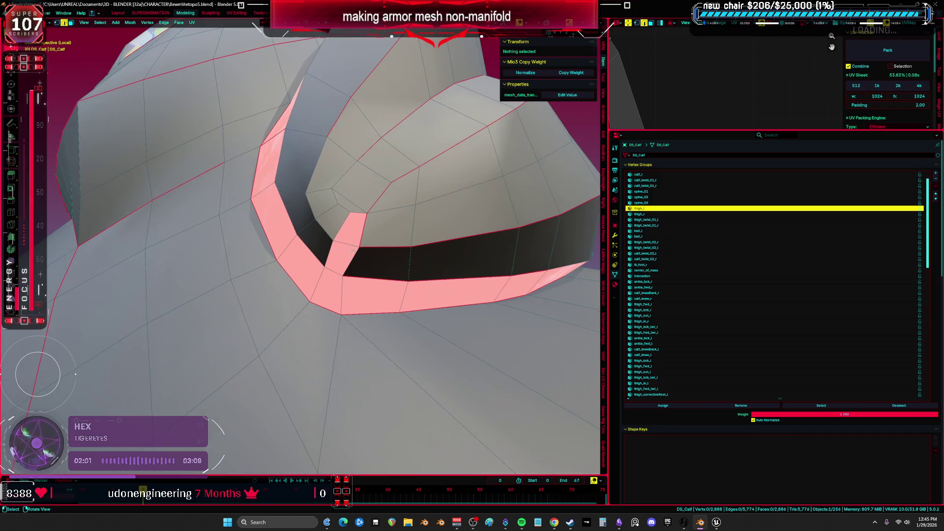
pyautogui.press('3')
pyautogui.keyDown('shift'); pyautogui.click(349, 232); pyautogui.keyUp('shift')
pyautogui.click(615, 285)
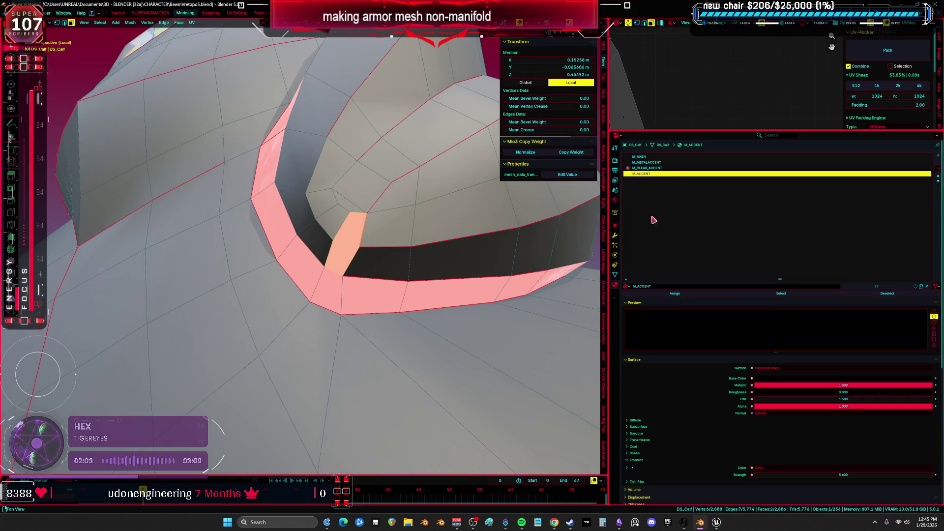
# Step: Make M_MAIN the active material and view the leg from a low side angle
pyautogui.click(669, 156)
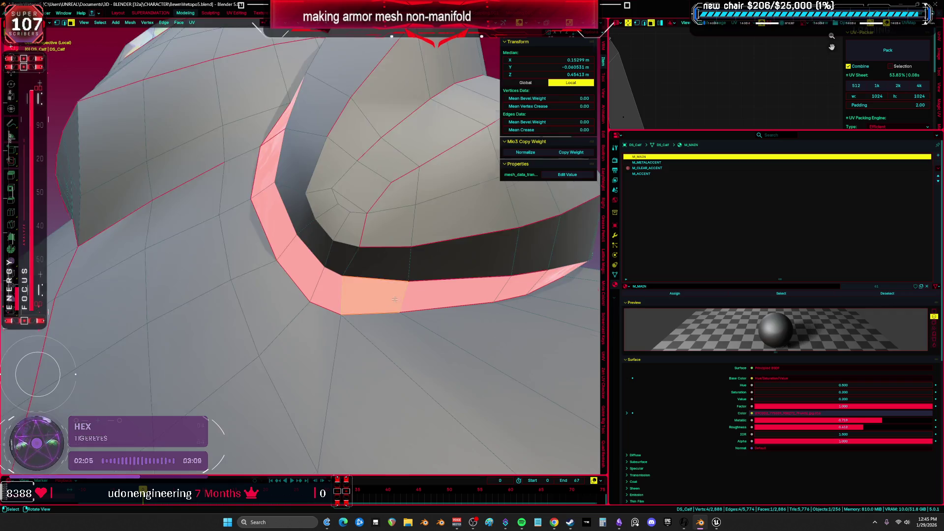
pyautogui.moveTo(394, 299); pyautogui.dragTo(399, 339, button='middle')
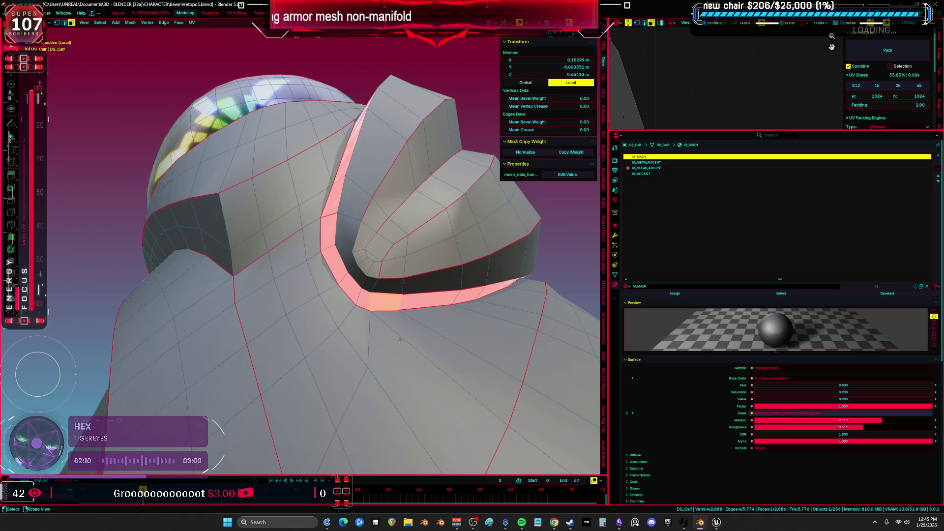
pyautogui.moveTo(172, 44)
pyautogui.mouseDown(button='middle')
pyautogui.moveTo(288, 239)
pyautogui.moveTo(342, 244)
pyautogui.mouseUp(button='middle')
# Step: Clear the seam on an edge along the leg
pyautogui.rightClick(281, 237)
pyautogui.press('Escape')
pyautogui.scroll(5, 342, 244)
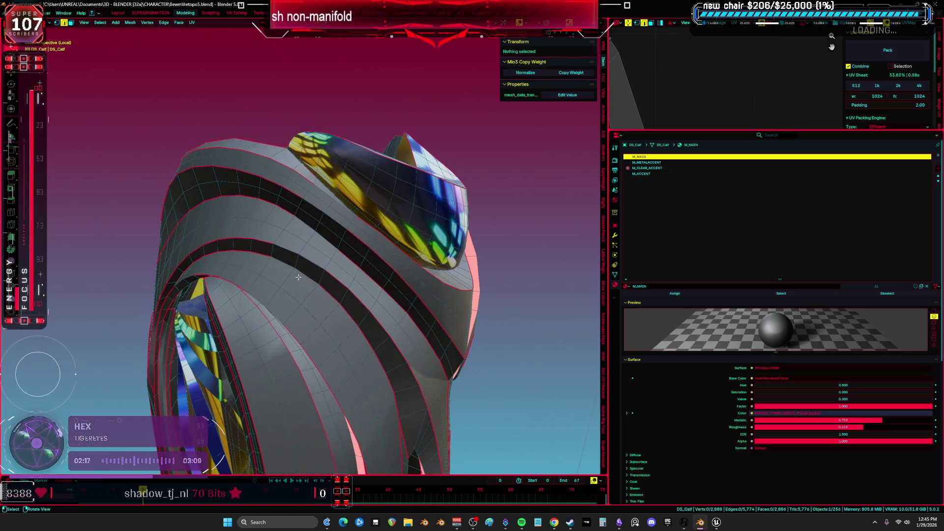
pyautogui.click(288, 266)
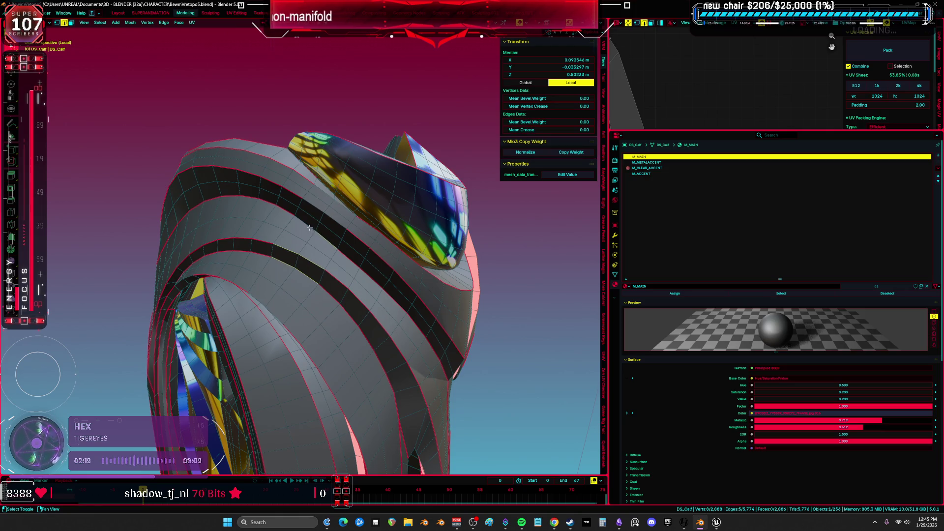
pyautogui.rightClick(373, 242)
pyautogui.moveTo(358, 201)
pyautogui.mouseDown(button='middle')
pyautogui.moveTo(372, 243)
pyautogui.moveTo(362, 285)
pyautogui.moveTo(447, 249)
pyautogui.moveTo(283, 231)
pyautogui.moveTo(247, 209)
pyautogui.moveTo(310, 227)
pyautogui.moveTo(353, 255)
pyautogui.mouseUp(button='middle')
pyautogui.click(371, 238)
# Step: Toggle x-ray, clear another leg edge's seam, and select a short edge
pyautogui.press('a')
pyautogui.hotkey('shift', 'z')
pyautogui.hotkey('shift', 'z')
pyautogui.click(313, 230)
pyautogui.click(313, 238)
pyautogui.click(352, 256)
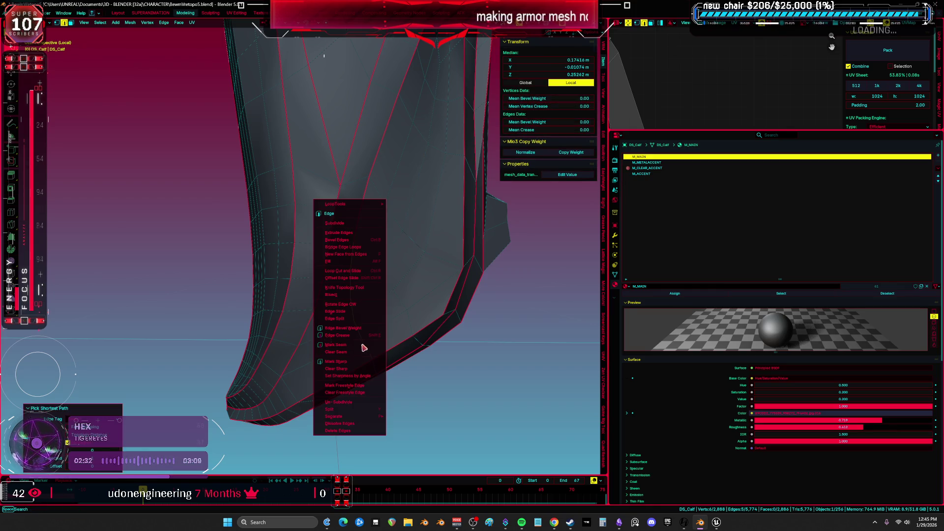
# Step: Clear the seam on the short calf edge, deselect it, and view both legs
pyautogui.click(362, 346)
pyautogui.click(468, 362)
pyautogui.moveTo(468, 362)
pyautogui.mouseDown(button='middle')
pyautogui.moveTo(432, 326)
pyautogui.moveTo(186, 273)
pyautogui.moveTo(243, 363)
pyautogui.mouseUp(button='middle')
pyautogui.moveTo(266, 189)
pyautogui.mouseDown(button='middle')
pyautogui.moveTo(231, 265)
pyautogui.moveTo(270, 216)
pyautogui.moveTo(391, 258)
pyautogui.mouseUp(button='middle')
# Step: Switch the viewport to Material Preview shading and bring the mesh overlays back
pyautogui.press('z')
pyautogui.click(399, 335)
pyautogui.moveTo(399, 335)
pyautogui.mouseDown(button='middle')
pyautogui.moveTo(379, 302)
pyautogui.moveTo(290, 299)
pyautogui.mouseUp(button='middle')
pyautogui.scroll(5, 331, 156)
pyautogui.scroll(-5, 331, 157)
pyautogui.moveTo(315, 196)
pyautogui.mouseDown(button='middle')
pyautogui.moveTo(307, 229)
pyautogui.moveTo(301, 207)
pyautogui.moveTo(334, 301)
pyautogui.mouseUp(button='middle')
pyautogui.hotkey('shift', 'alt', 'z')
pyautogui.scroll(5, 301, 207)
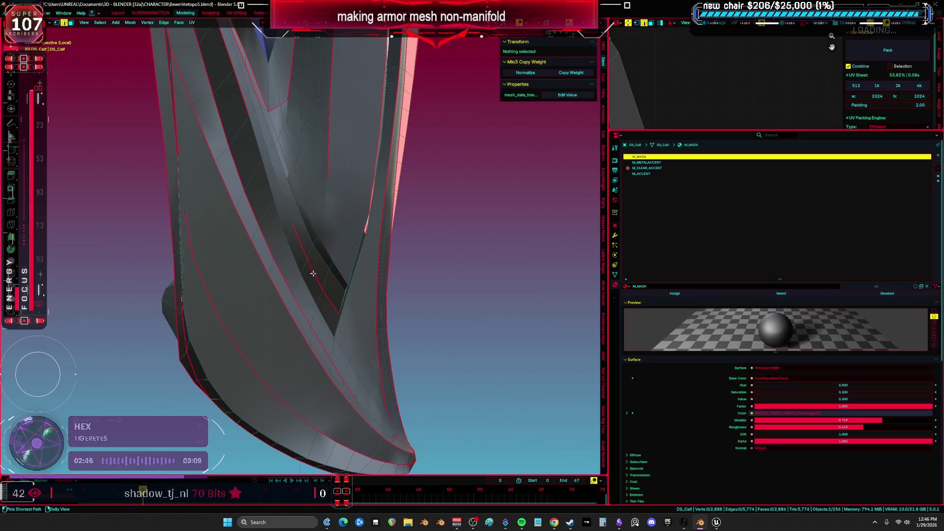
# Step: Clear the seam on an edge path along the leg, then undo to restore the selection
pyautogui.keyDown('ctrl'); pyautogui.click(334, 301); pyautogui.keyUp('ctrl')
pyautogui.hotkey('ctrl', 'e')
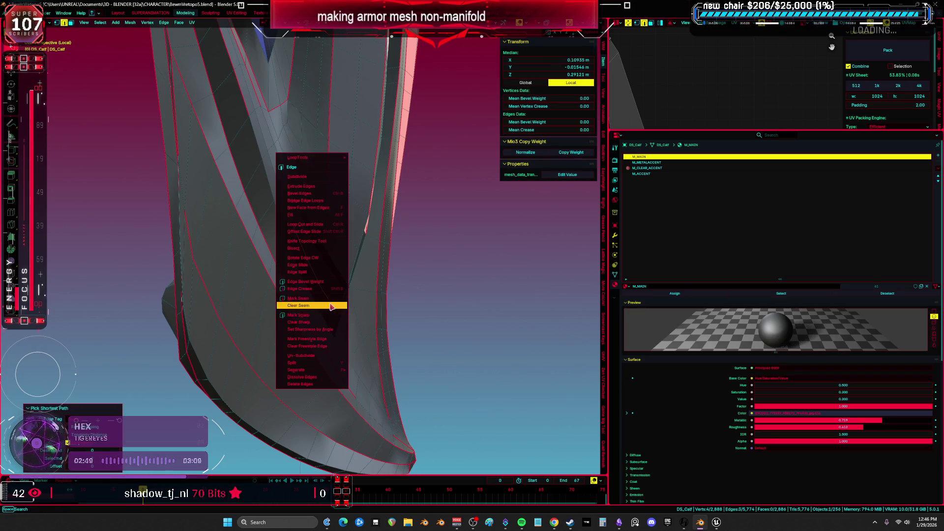
pyautogui.click(331, 305)
pyautogui.hotkey('alt', 'a')
pyautogui.moveTo(489, 279); pyautogui.dragTo(405, 235, button='middle')
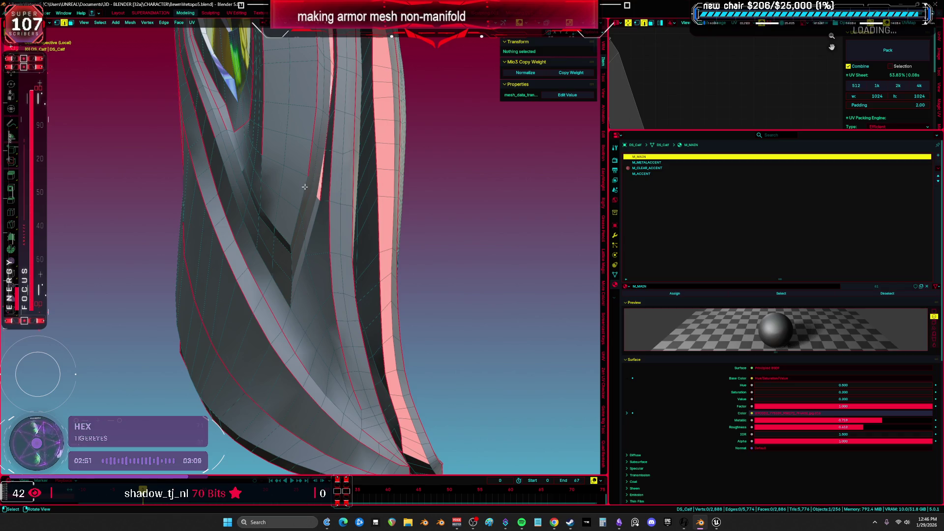
pyautogui.hotkey('ctrl', 'z')
# Step: Add two more calf edges along the seam line and mark them as a UV seam
pyautogui.scroll(2, 323, 252)
pyautogui.keyDown('shift'); pyautogui.click(310, 233); pyautogui.keyUp('shift')
pyautogui.keyDown('shift'); pyautogui.click(313, 207); pyautogui.keyUp('shift')
pyautogui.hotkey('ctrl', 'e')
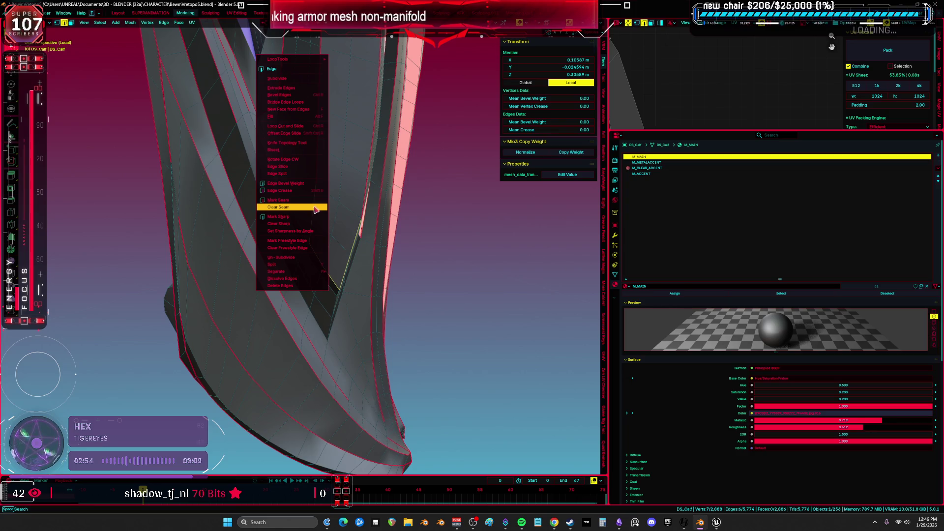
pyautogui.click(309, 199)
pyautogui.hotkey('alt', 'a')
# Step: Mark two edges on the calf armor fold as a seam
pyautogui.scroll(-4, 325, 256)
pyautogui.moveTo(325, 256)
pyautogui.mouseDown(button='middle')
pyautogui.moveTo(334, 262)
pyautogui.moveTo(318, 286)
pyautogui.moveTo(335, 122)
pyautogui.moveTo(358, 126)
pyautogui.mouseUp(button='middle')
pyautogui.scroll(5, 318, 285)
pyautogui.click(335, 121)
pyautogui.keyDown('shift'); pyautogui.click(358, 126); pyautogui.keyUp('shift')
pyautogui.hotkey('ctrl', 'e')
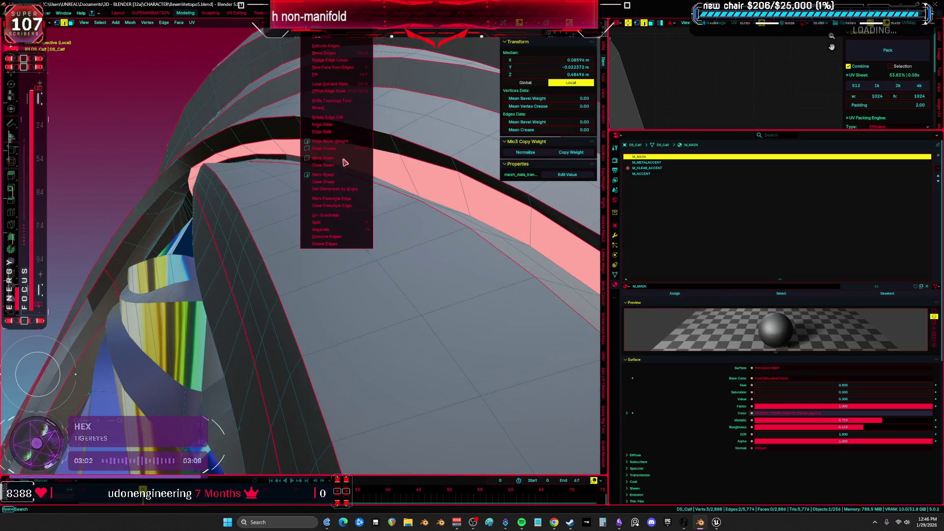
pyautogui.click(346, 161)
pyautogui.moveTo(346, 160)
pyautogui.mouseDown(button='middle')
pyautogui.moveTo(342, 238)
pyautogui.moveTo(333, 215)
pyautogui.mouseUp(button='middle')
# Step: Select the rim edge loop and check it in X-ray view, then deselect
pyautogui.keyDown('alt'); pyautogui.click(442, 234); pyautogui.keyUp('alt')
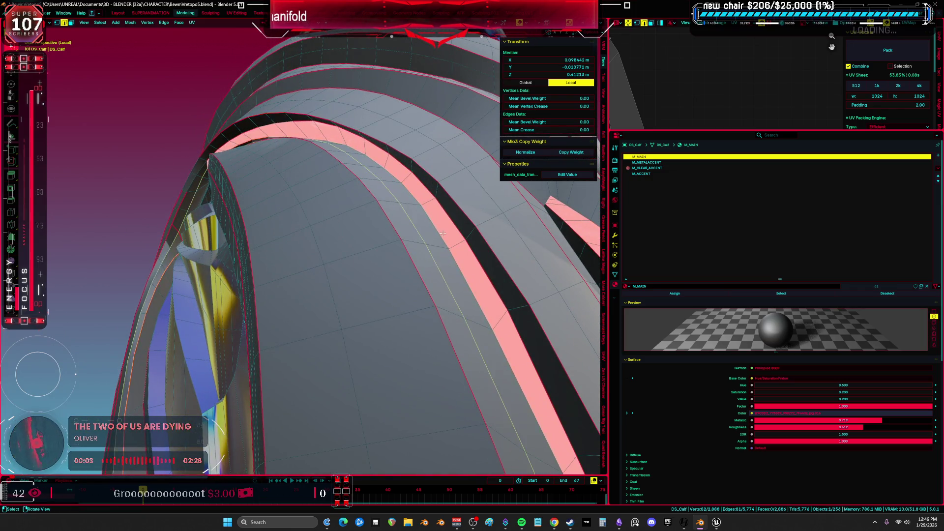
pyautogui.scroll(-5, 443, 234)
pyautogui.hotkey('alt', 'z')
pyautogui.moveTo(433, 281)
pyautogui.mouseDown(button='middle')
pyautogui.moveTo(396, 224)
pyautogui.moveTo(317, 233)
pyautogui.moveTo(432, 192)
pyautogui.moveTo(417, 154)
pyautogui.mouseUp(button='middle')
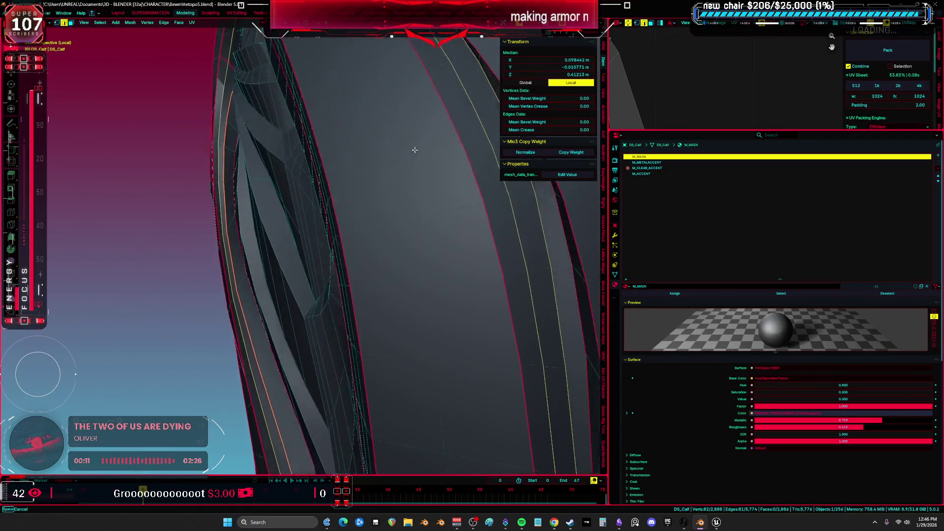
pyautogui.scroll(-5, 510, 206)
pyautogui.moveTo(510, 207); pyautogui.dragTo(484, 207, button='middle')
pyautogui.click(484, 208)
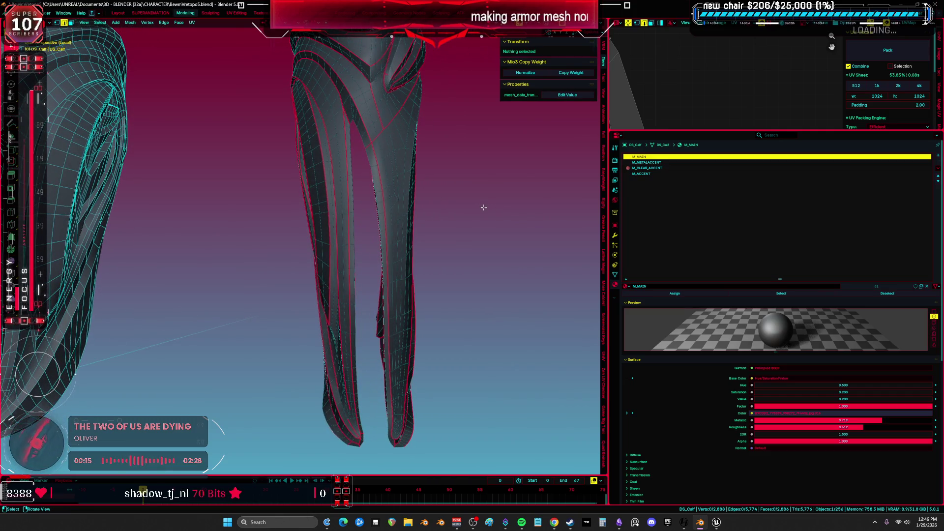
# Step: Clear the seam from four edges along the calf fold
pyautogui.press('Up')
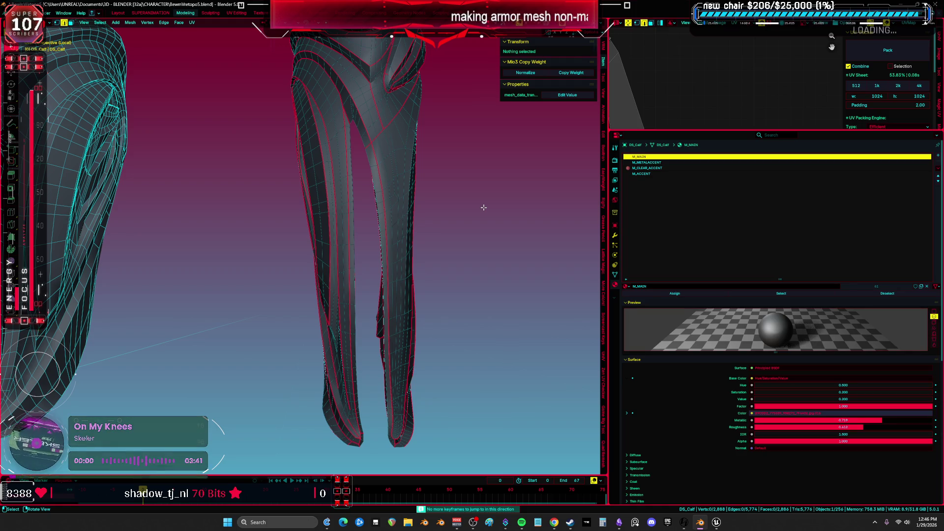
pyautogui.scroll(6, 484, 207)
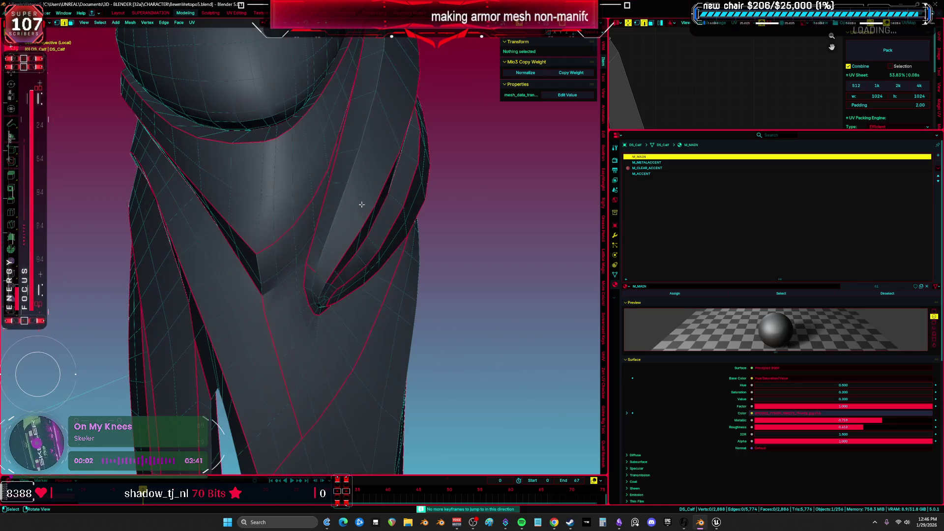
pyautogui.rightClick(314, 270)
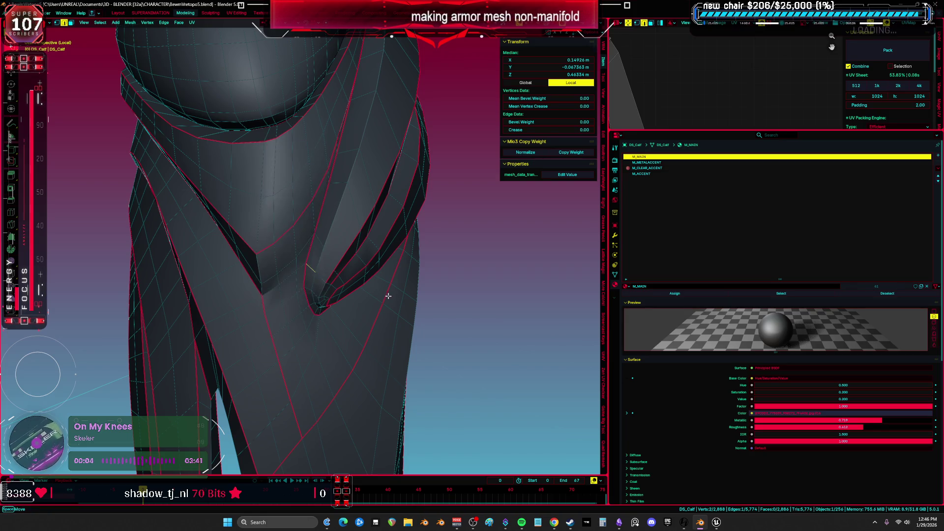
pyautogui.scroll(3, 385, 290)
pyautogui.moveTo(363, 266)
pyautogui.mouseDown(button='middle')
pyautogui.moveTo(302, 225)
pyautogui.moveTo(302, 189)
pyautogui.moveTo(204, 202)
pyautogui.mouseUp(button='middle')
pyautogui.click(220, 205)
pyautogui.rightClick(211, 197)
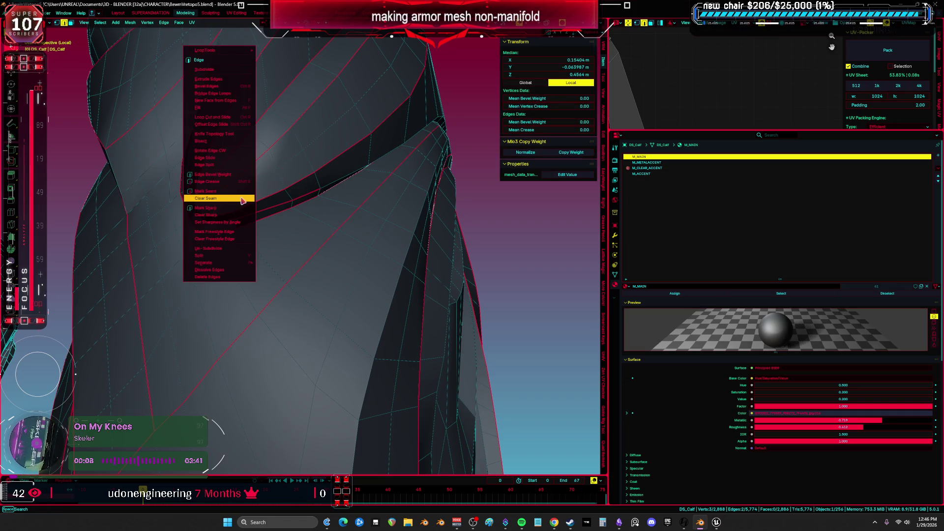
pyautogui.keyDown('alt'); pyautogui.click(216, 214); pyautogui.keyUp('alt')
pyautogui.rightClick(189, 202)
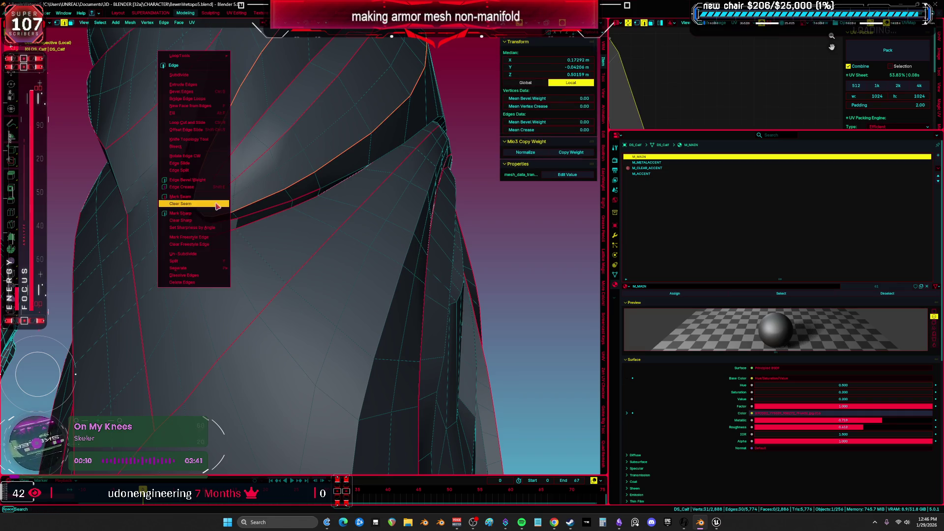
pyautogui.click(212, 215)
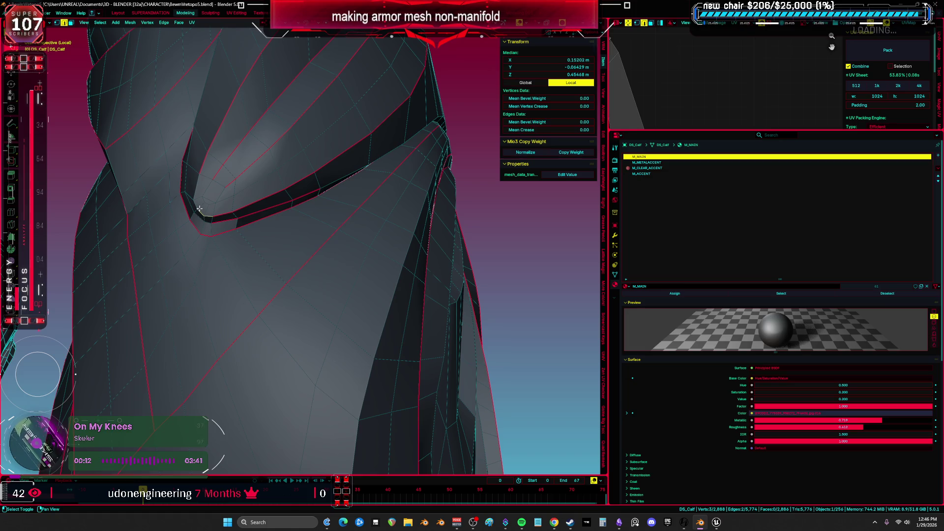
pyautogui.rightClick(201, 189)
pyautogui.click(201, 190)
# Step: Deselect the edges and exit Edit Mode on DS_Calf
pyautogui.click(506, 227)
pyautogui.moveTo(506, 227)
pyautogui.mouseDown(button='middle')
pyautogui.moveTo(444, 242)
pyautogui.moveTo(284, 246)
pyautogui.moveTo(235, 271)
pyautogui.moveTo(381, 283)
pyautogui.moveTo(354, 344)
pyautogui.mouseUp(button='middle')
pyautogui.hotkey('ctrl', 'Tab')
pyautogui.hotkey('ctrl', 'Tab')
# Step: In Object Mode, delete the Mirror modifier from GC_Winglet
pyautogui.click(327, 311)
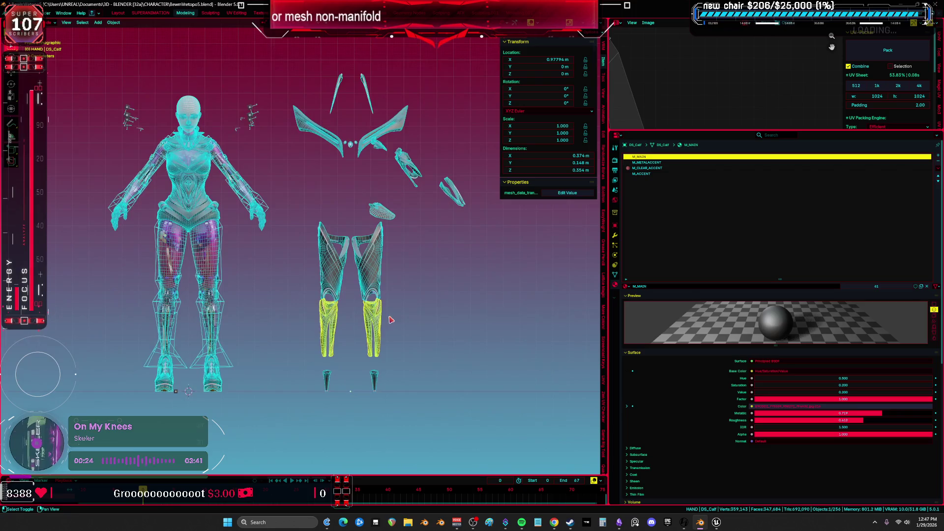
pyautogui.click(341, 157)
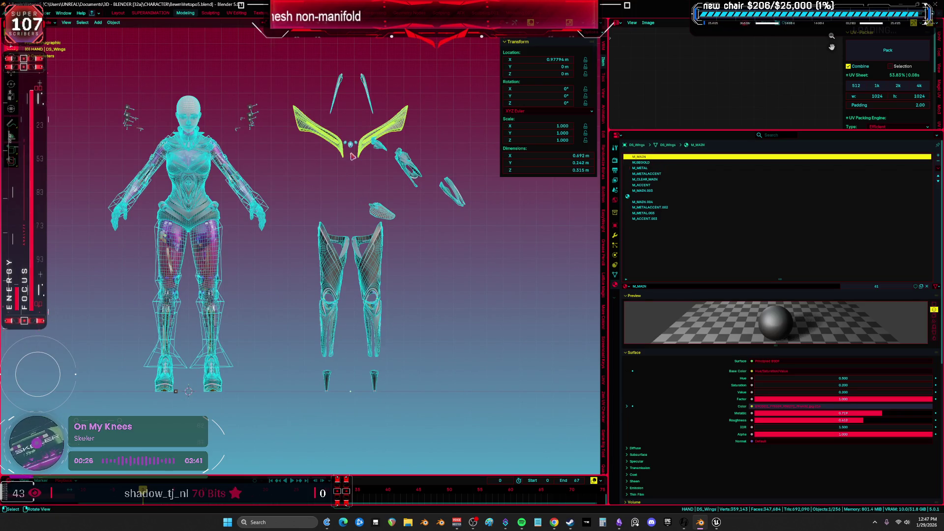
pyautogui.click(615, 235)
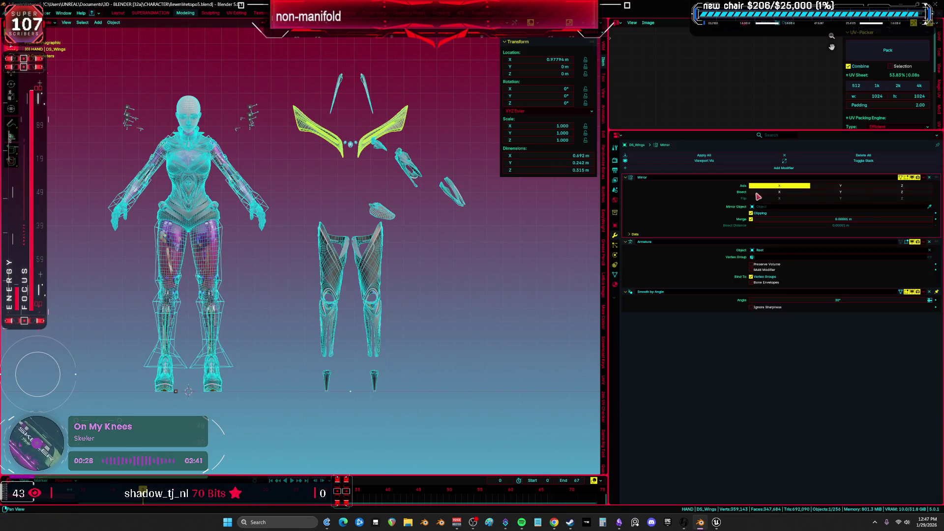
pyautogui.click(335, 100)
pyautogui.click(928, 177)
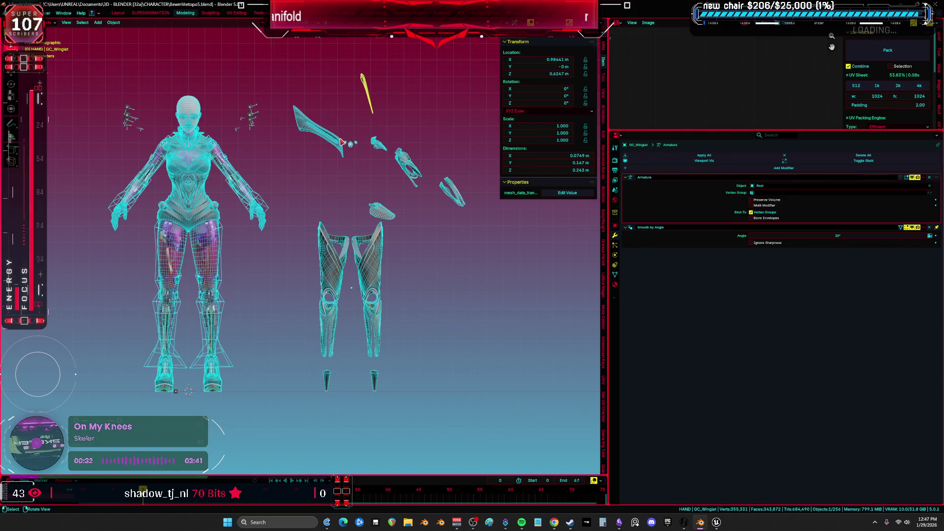
# Step: Move DS_ShoulderFront and DS_ShoulderBack to new positions
pyautogui.click(351, 147)
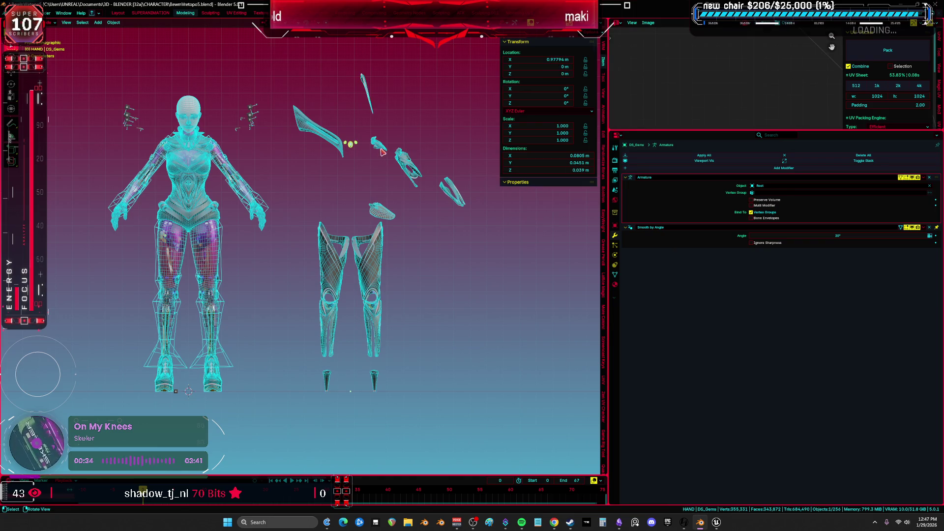
pyautogui.click(381, 148)
pyautogui.press('g')
pyautogui.click(367, 170)
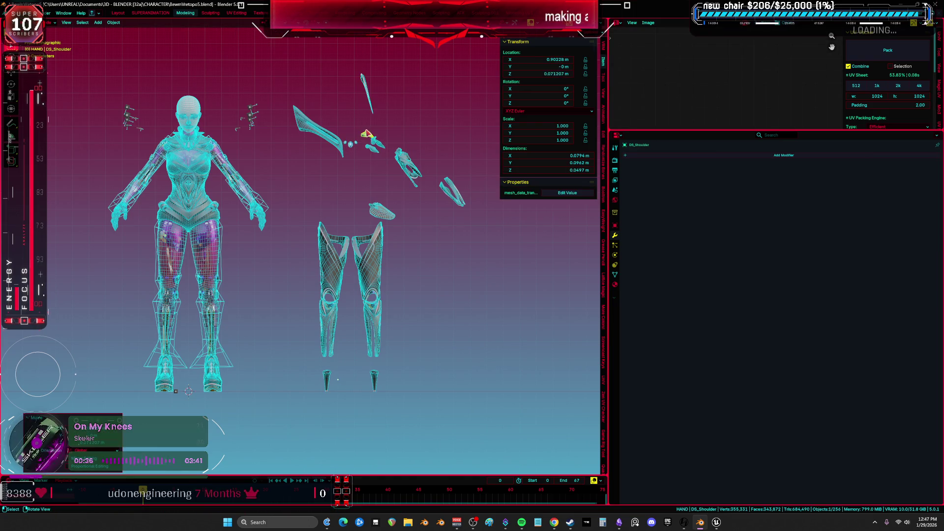
pyautogui.click(376, 133)
pyautogui.press('g')
pyautogui.click(388, 126)
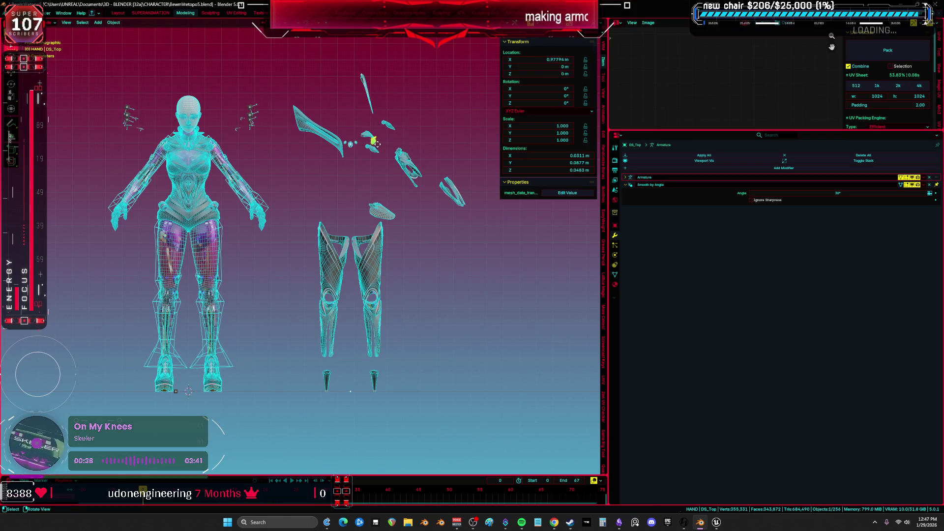
# Step: Move DS_Arm, another armor flap and DS_FlapA higher up
pyautogui.click(410, 155)
pyautogui.press('g')
pyautogui.click(416, 136)
pyautogui.click(450, 191)
pyautogui.press('g')
pyautogui.click(436, 181)
pyautogui.click(393, 205)
pyautogui.press('g')
pyautogui.click(408, 179)
# Step: Reposition DS_FlapC to the upper right and move the thigh pieces higher
pyautogui.click(388, 211)
pyautogui.press('g')
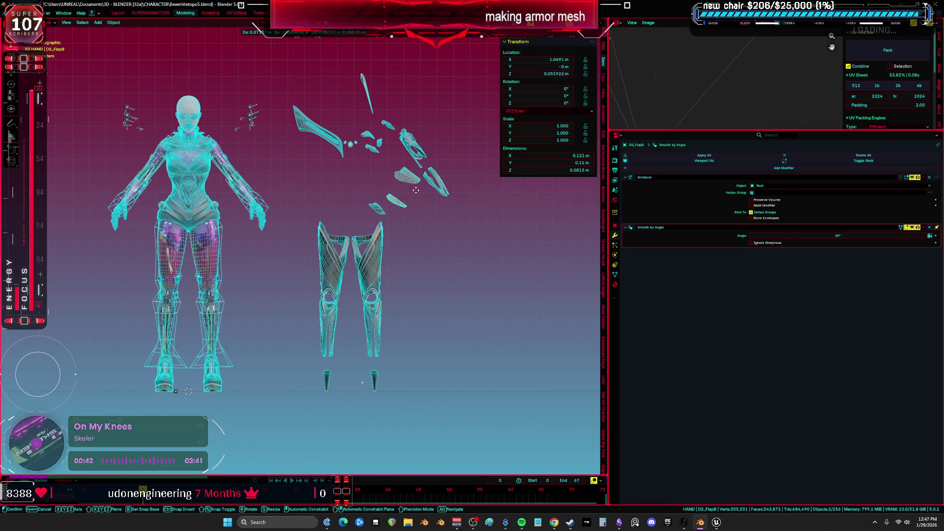
pyautogui.click(375, 236)
pyautogui.press('g')
pyautogui.click(417, 192)
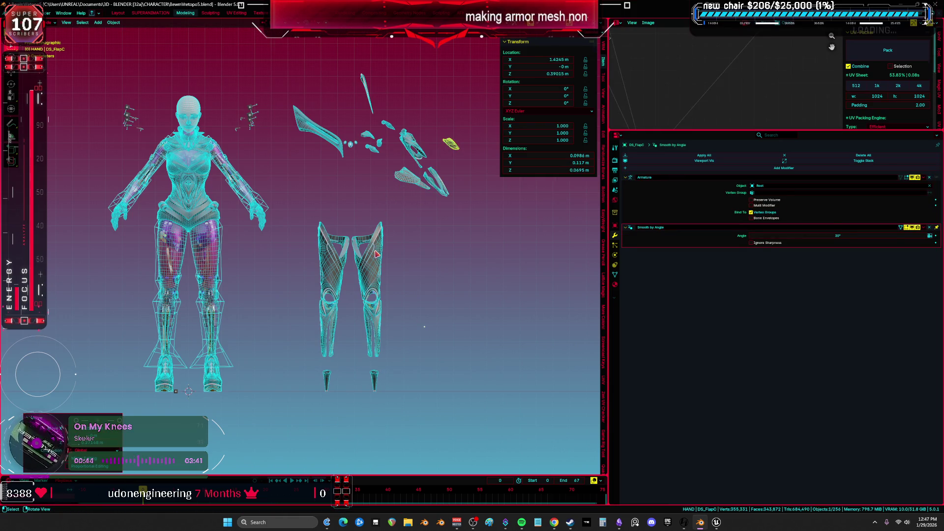
pyautogui.click(364, 260)
pyautogui.press('g')
pyautogui.click(382, 241)
pyautogui.click(371, 323)
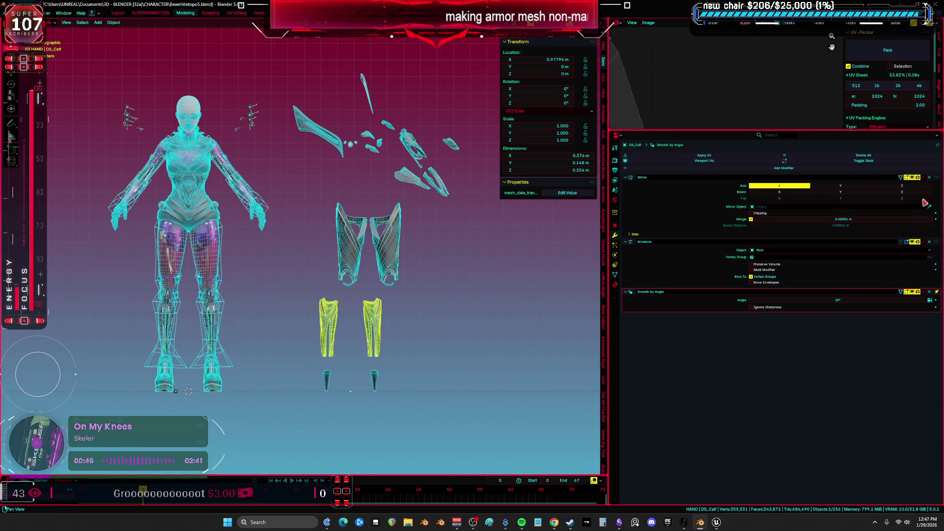
# Step: Delete the Mirror modifiers from DS_Calf and DS_Thigh
pyautogui.click(929, 177)
pyautogui.click(392, 255)
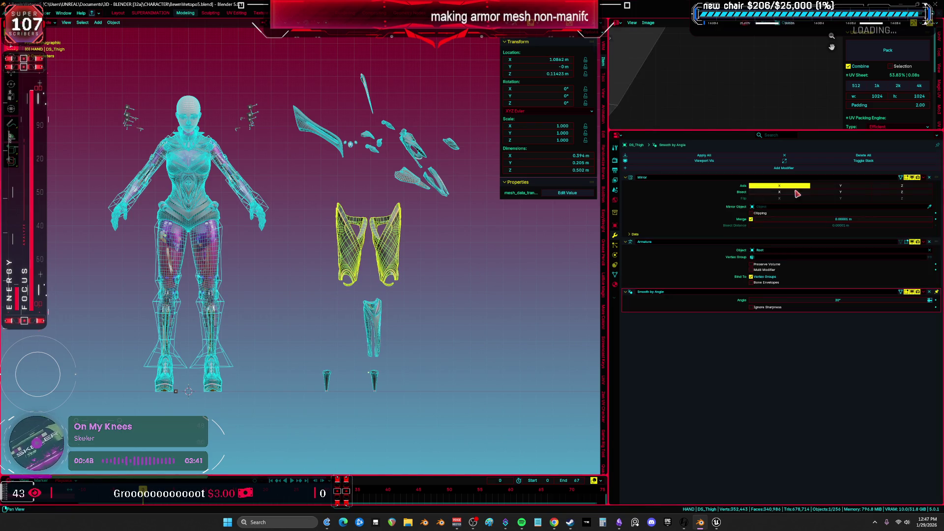
pyautogui.click(929, 177)
# Step: Box-select all armor pieces, clear their location with Alt+G, and maximize the 3D view
pyautogui.moveTo(466, 420); pyautogui.dragTo(321, 103)
pyautogui.hotkey('alt', 'g')
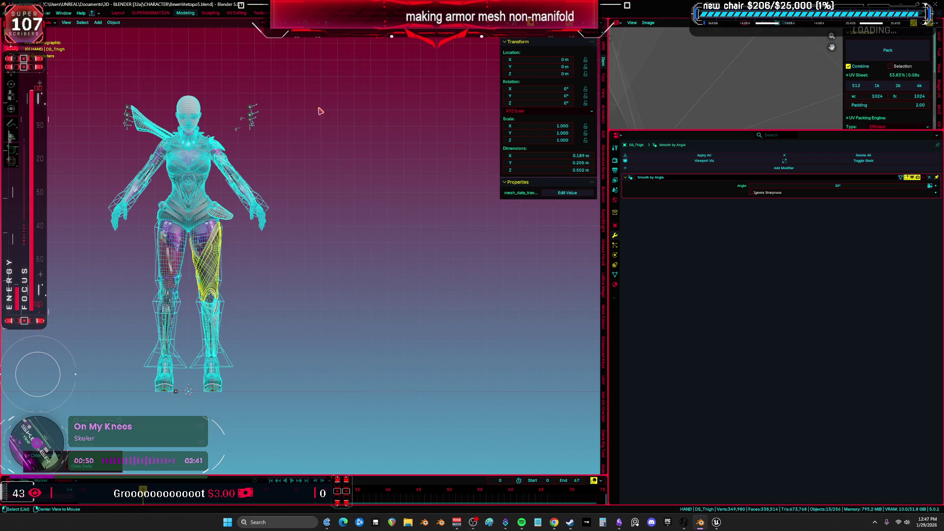
pyautogui.hotkey('shift', 'z')
pyautogui.hotkey('ctrl', 'space')
pyautogui.scroll(3, 314, 231)
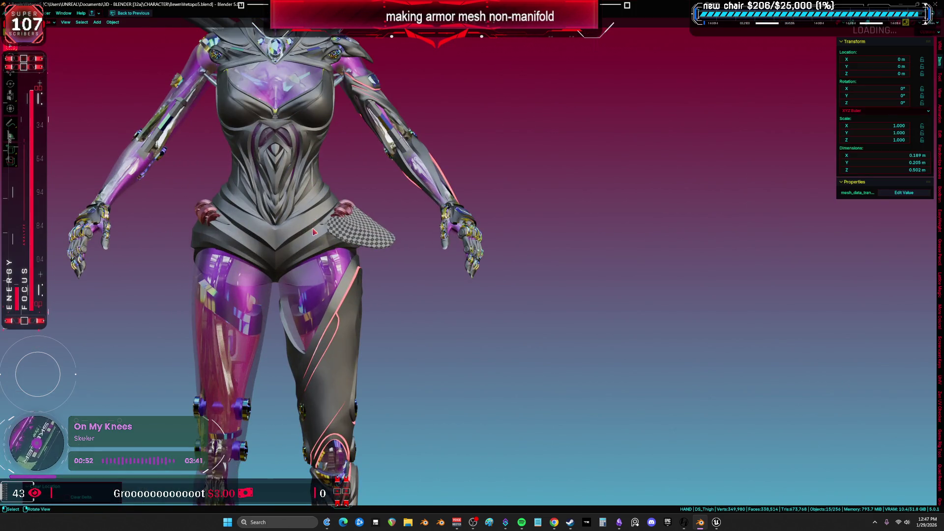
pyautogui.scroll(-1, 343, 344)
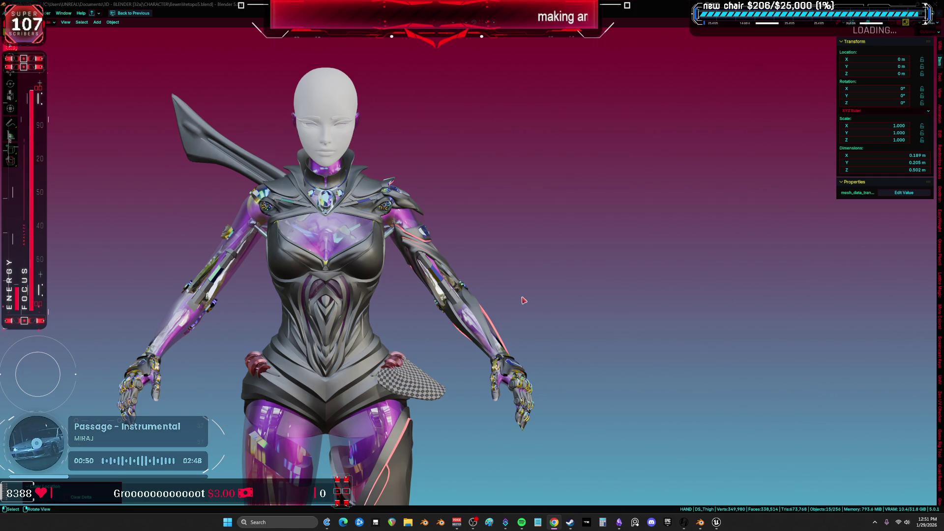
pyautogui.scroll(3, 408, 283)
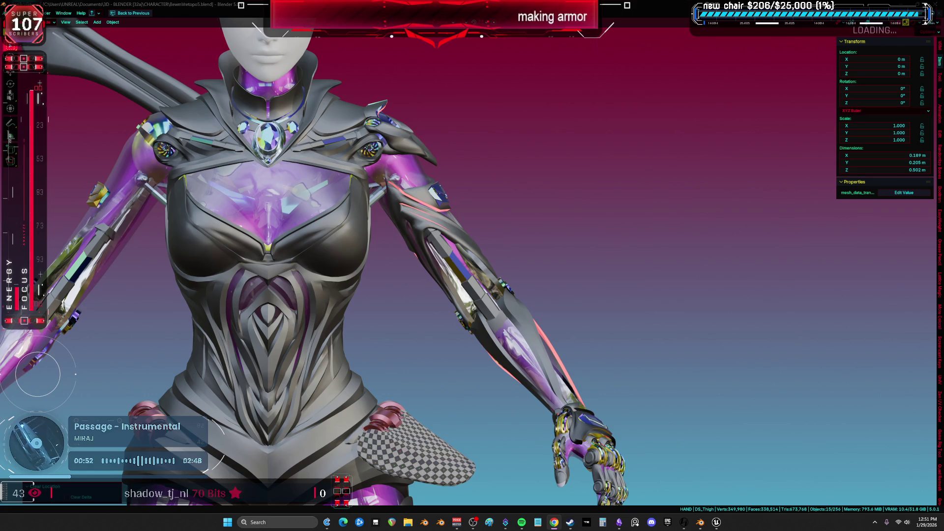